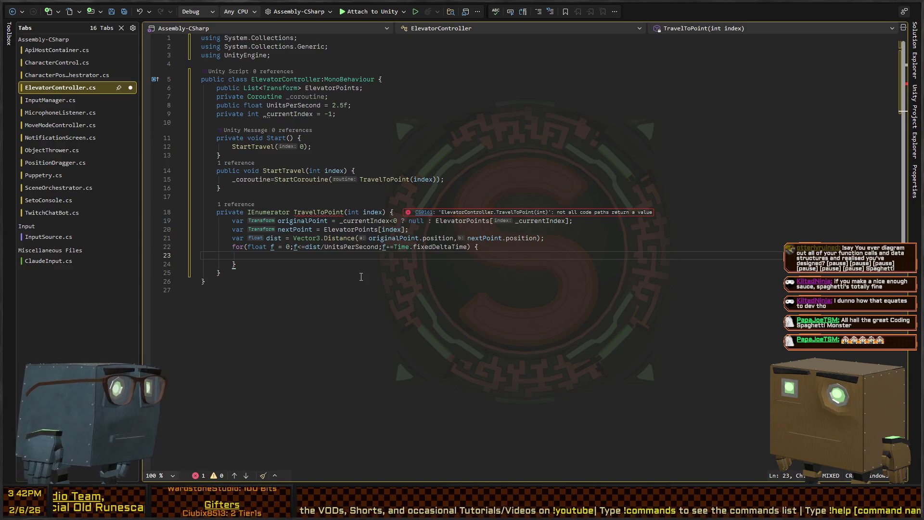
Declare 'public Transform ElevatorRoot;' above the ElevatorPoints field in ElevatorController
{"action": "key", "text": "Up"}
{"action": "key", "text": "Up"}
{"action": "key", "text": "Up"}
{"action": "key", "text": "Up"}
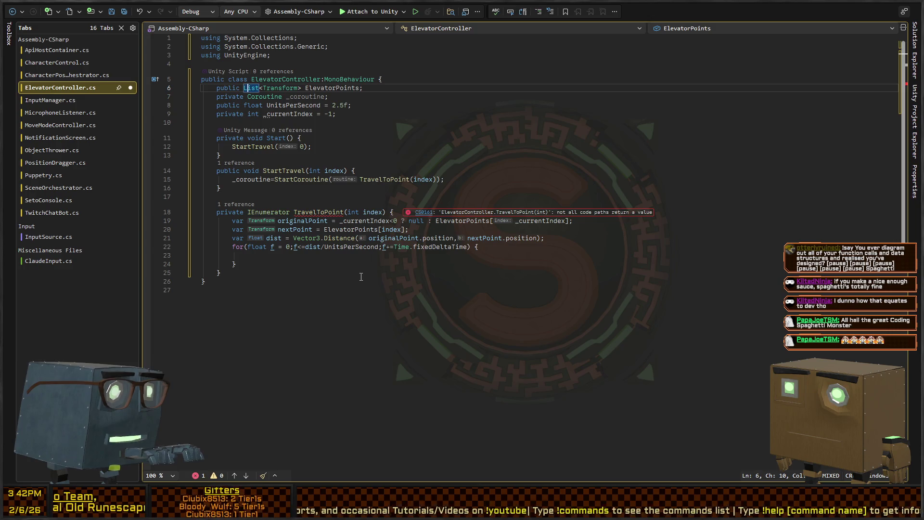
{"action": "key", "text": "ctrl+Return"}
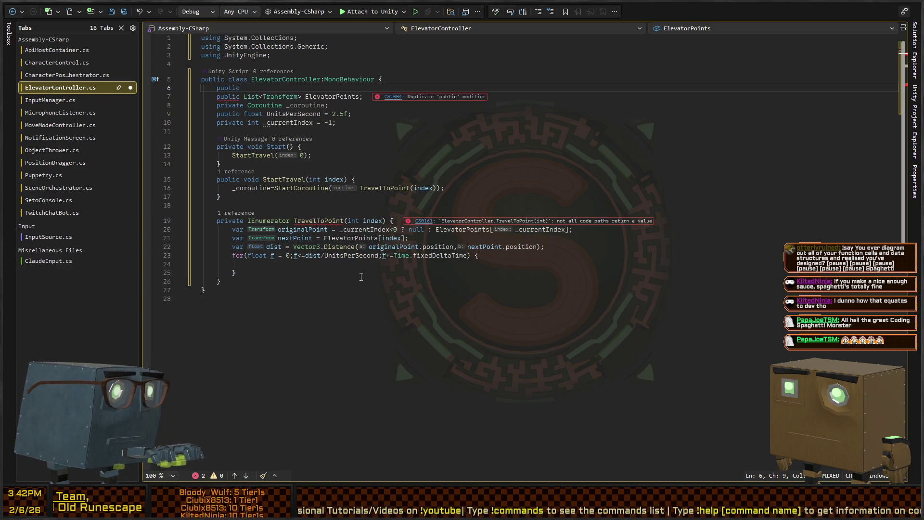
{"action": "type", "text": "public Transform Elevat"}
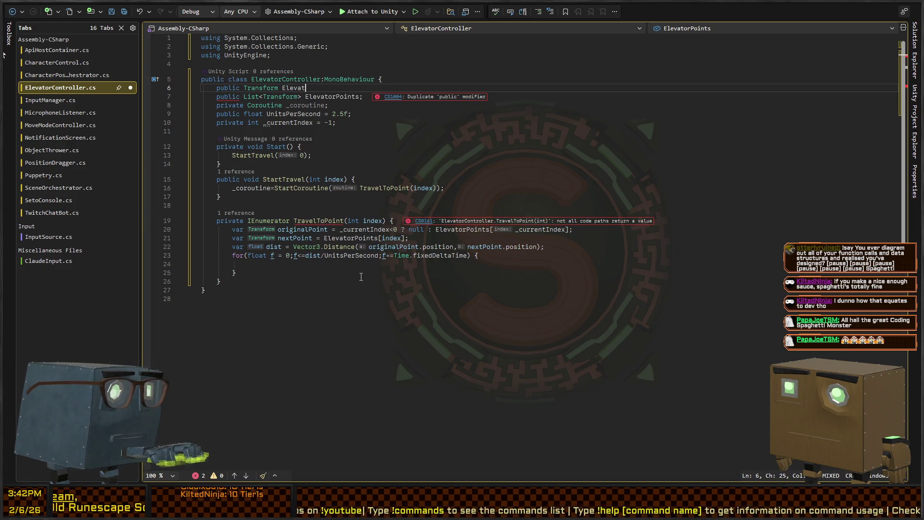
{"action": "type", "text": "orRoot;"}
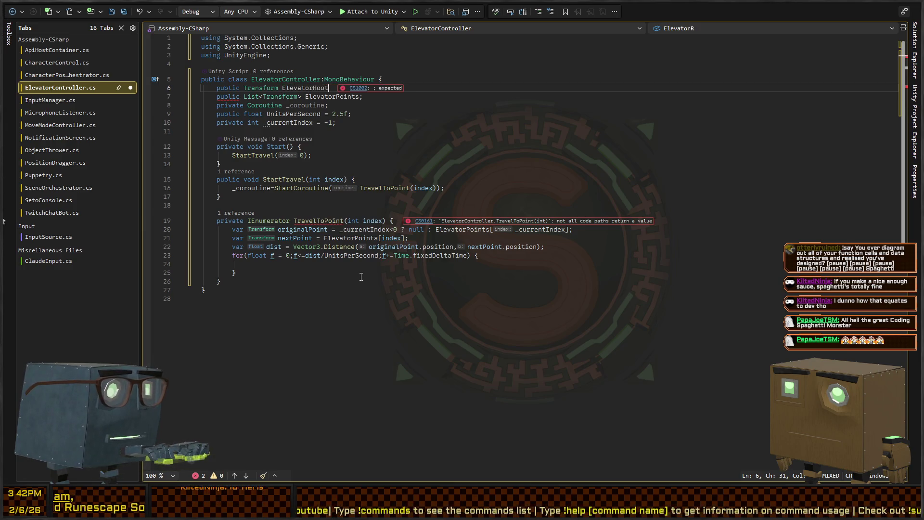
{"action": "key", "text": "Down"}
{"action": "key", "text": "Down"}
{"action": "key", "text": "Down"}
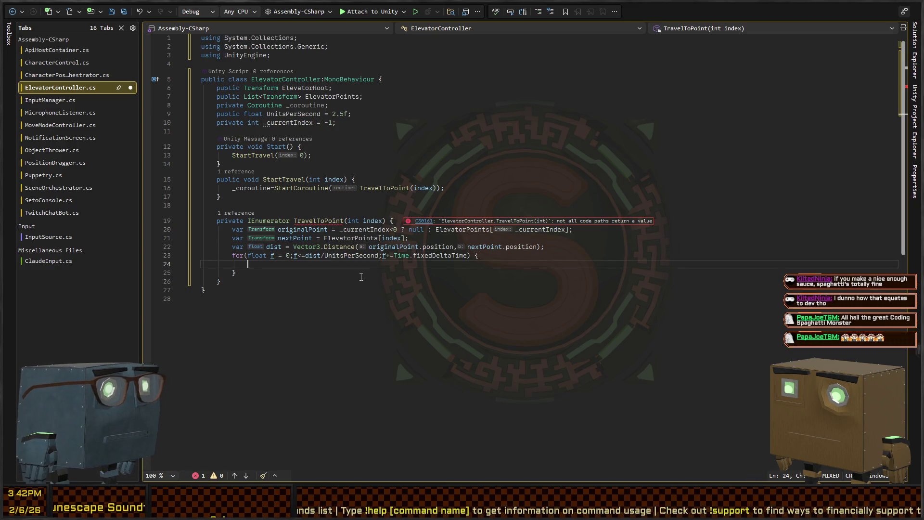
Assign ElevatorRoot.position = Vector3.Lerp(originalPoint.position, nextPoint.position, f/) in the loop
{"action": "type", "text": "Elev"}
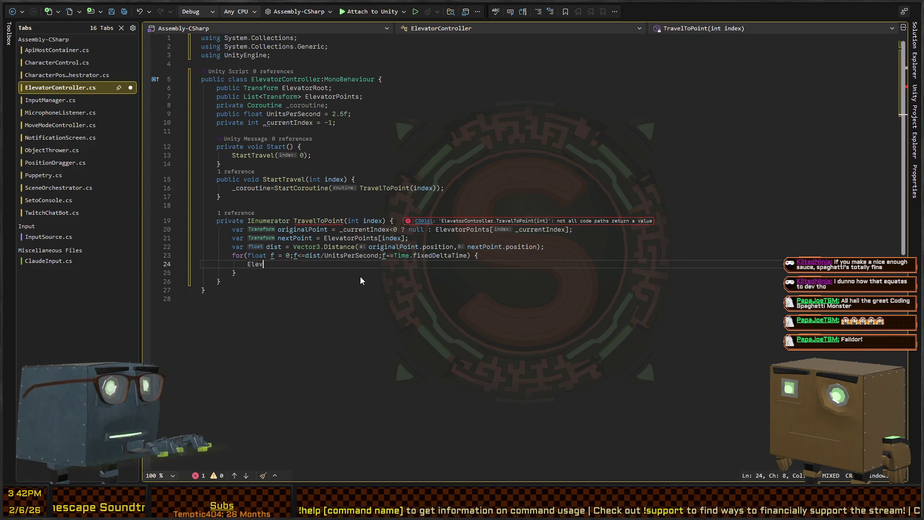
{"action": "type", "text": "atorRoot.posi"}
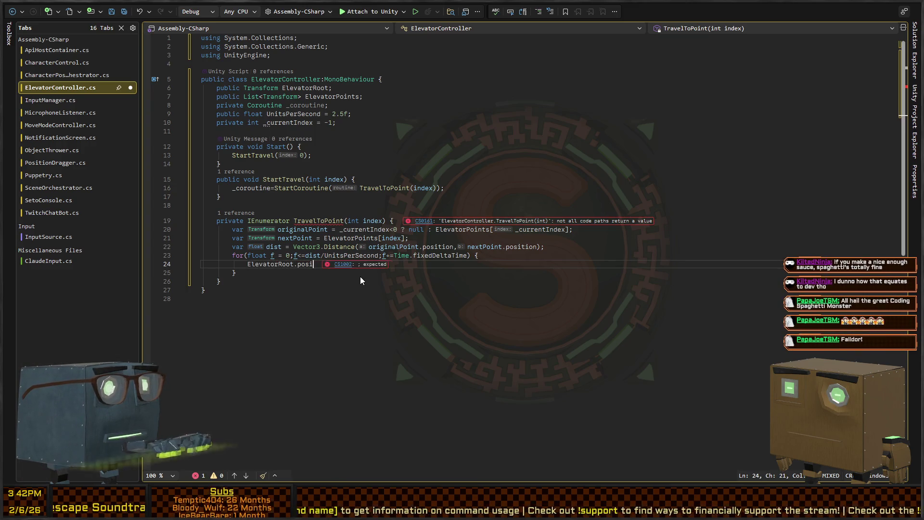
{"action": "type", "text": "tion = Vector3.Lerp("}
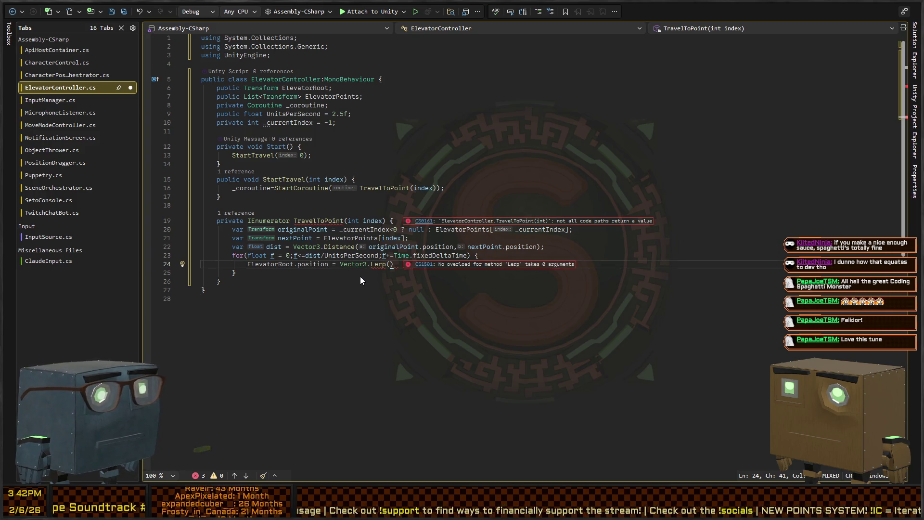
{"action": "type", "text": "origi"}
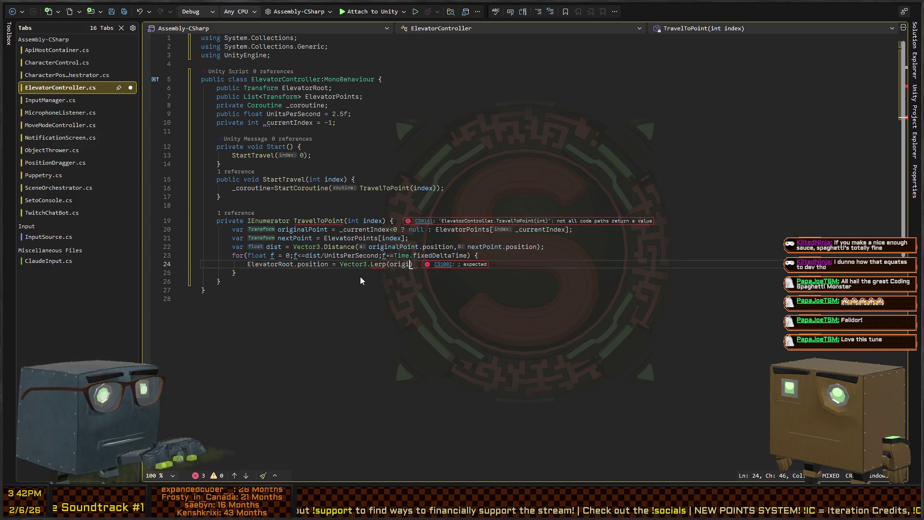
{"action": "type", "text": "nalpoint.position"}
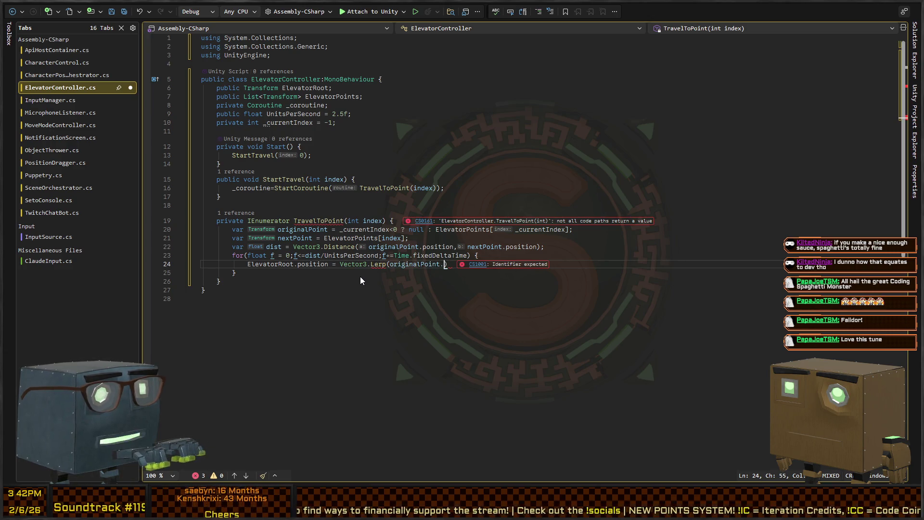
{"action": "type", "text": ",nextpoin"}
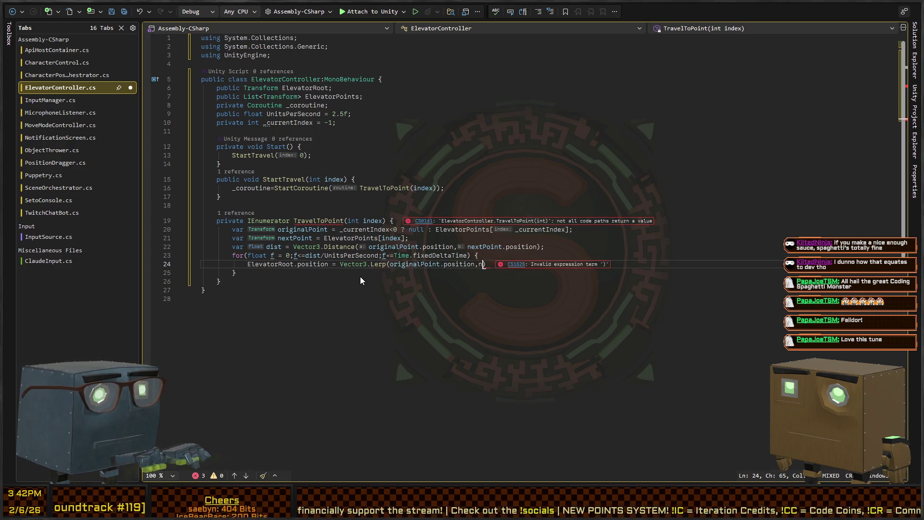
{"action": "type", "text": "t.posit"}
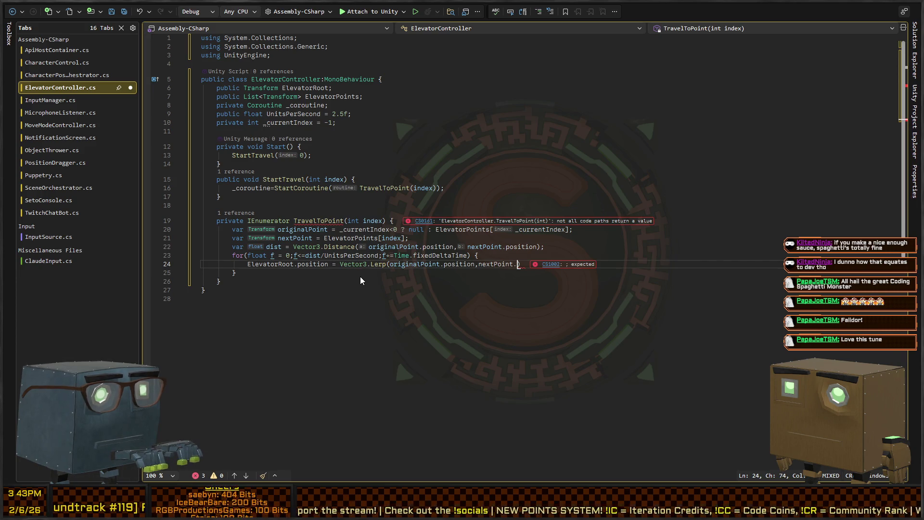
{"action": "type", "text": "ion,f"}
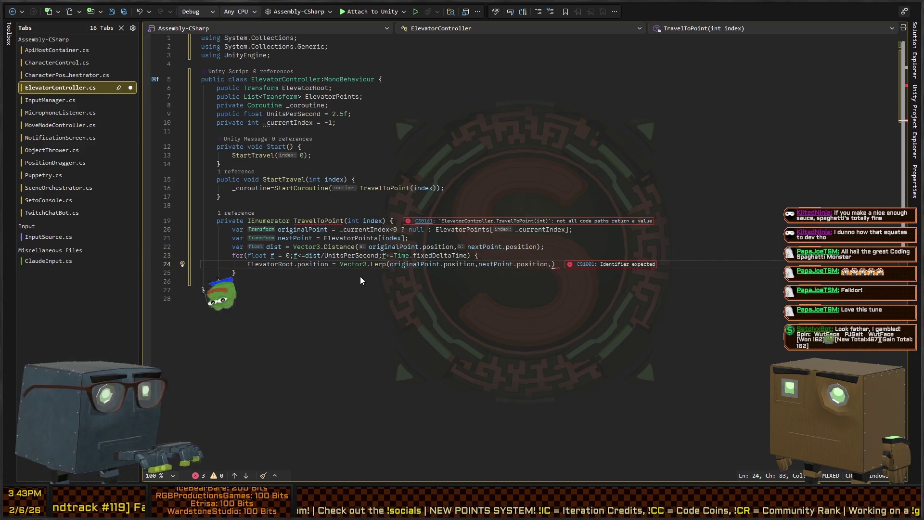
{"action": "type", "text": "/"}
{"action": "key", "text": "Up"}
{"action": "key", "text": "Left"}
{"action": "key", "text": "Left"}
{"action": "key", "text": "Left"}
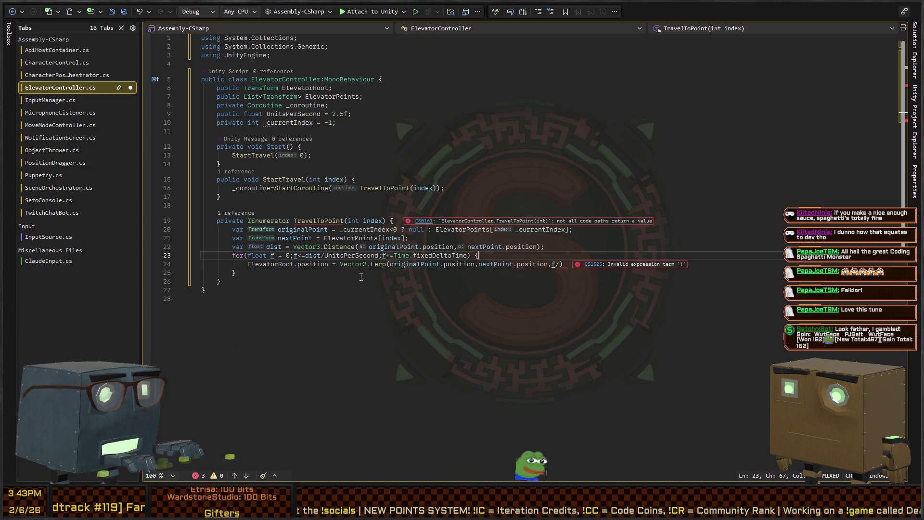
{"action": "key", "text": "Home"}
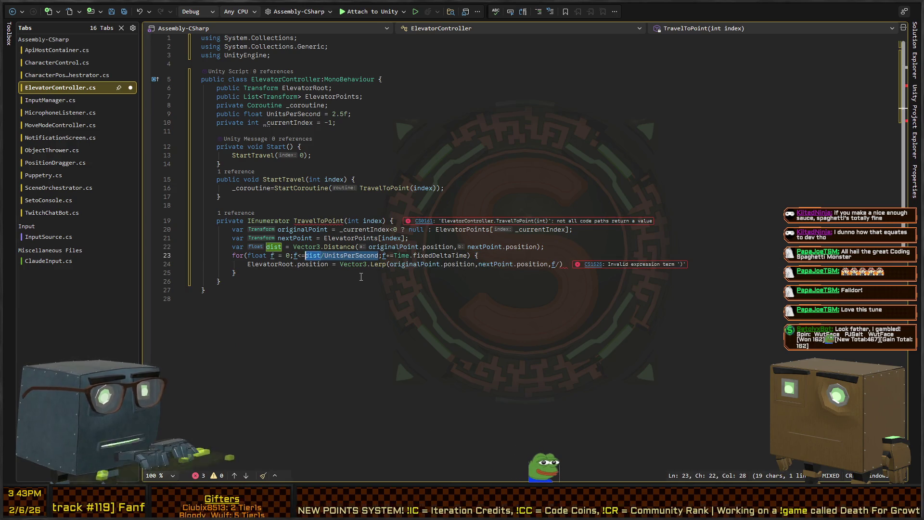
Declare 'var duration = dist/UnitsPerSecond;' above the loop and use duration as its limit
{"action": "key", "text": "Return"}
{"action": "key", "text": "Up"}
{"action": "type", "text": "var duration = dist/UnitsPerSecond;"}
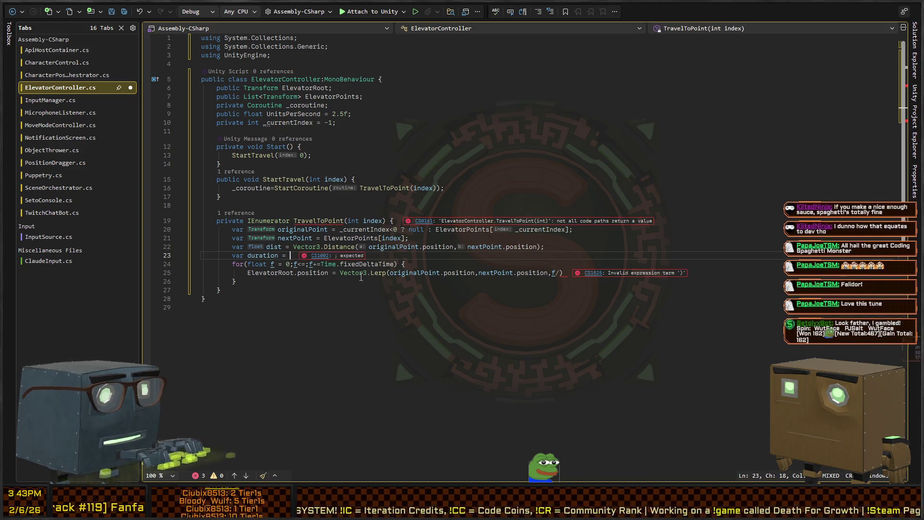
{"action": "key", "text": "Down"}
{"action": "key", "text": "ctrl+Left"}
{"action": "key", "text": "ctrl+Left"}
{"action": "key", "text": "ctrl+Left"}
{"action": "key", "text": "ctrl+Left"}
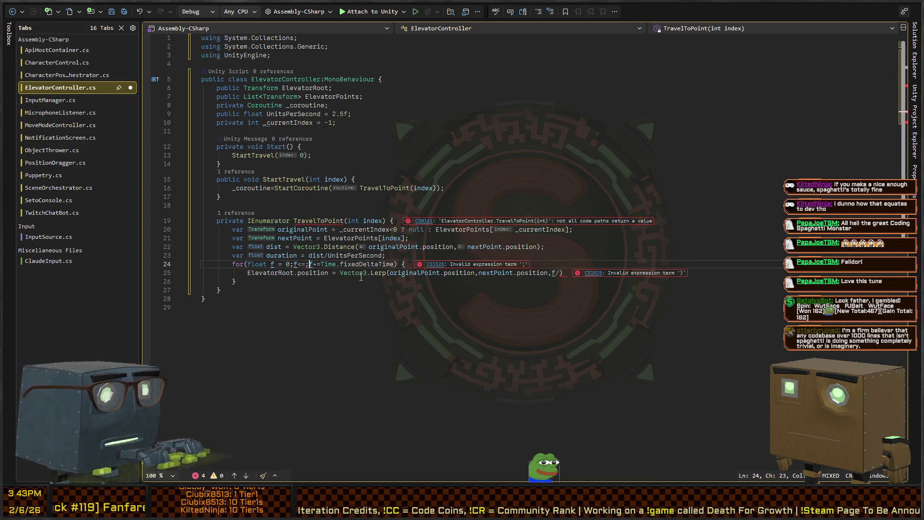
{"action": "type", "text": "duration"}
Make the Lerp interpolate by f/duration, terminate the statement, and save the script
{"action": "key", "text": "Down"}
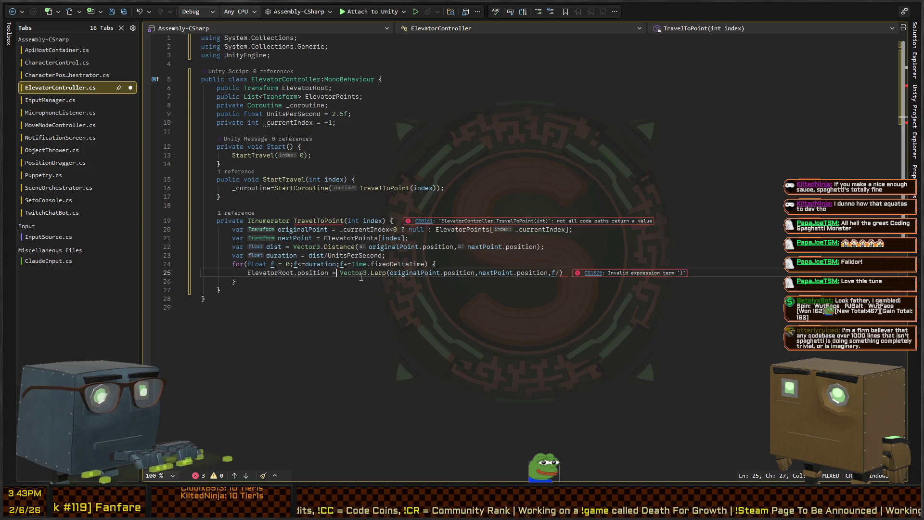
{"action": "type", "text": "duration"}
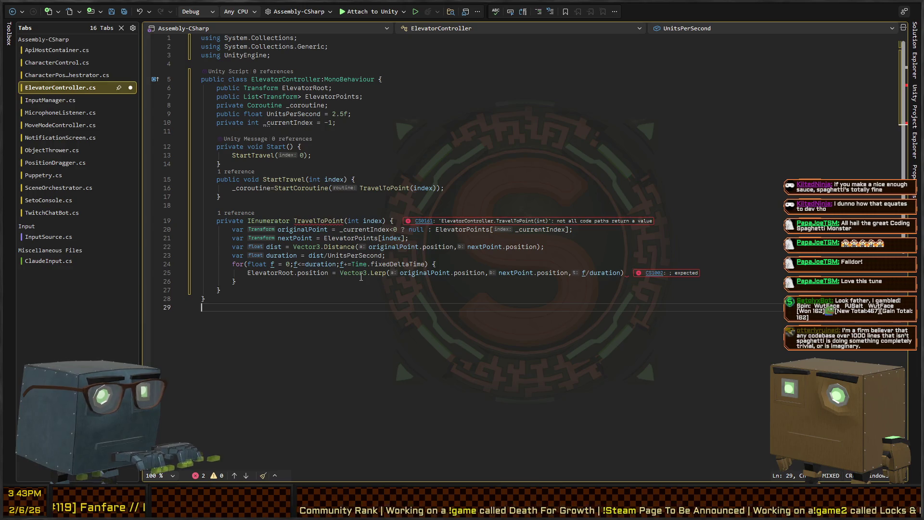
{"action": "key", "text": "Right"}
{"action": "type", "text": ";"}
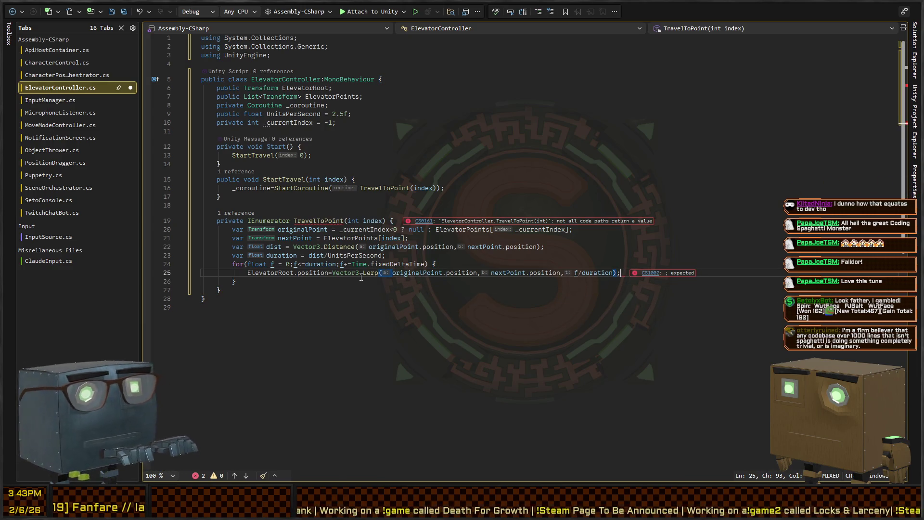
{"action": "key", "text": "ctrl+s"}
{"action": "key", "text": "Return"}
{"action": "type", "text": "yield return"}
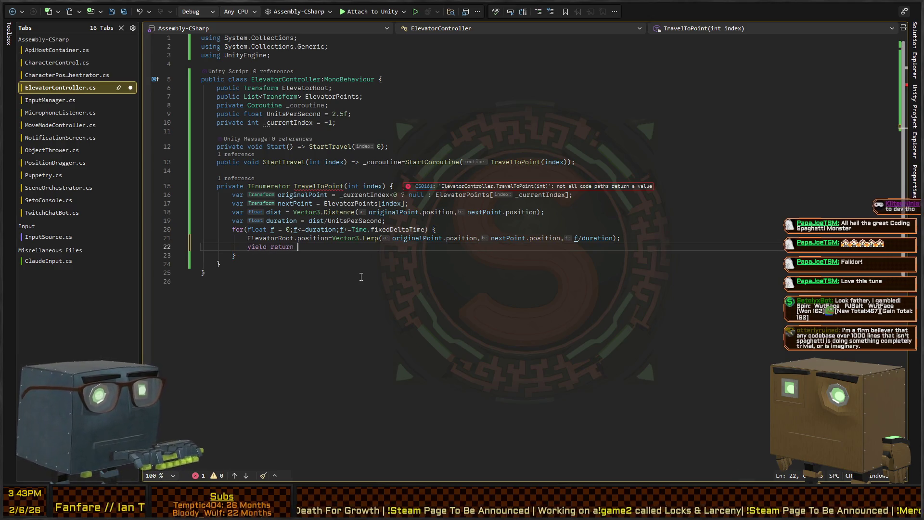
Yield fixedUpdate in the loop and declare a WaitForFixedUpdate _fixedUpdate = new() field
{"action": "type", "text": "n fixedUpdate"}
{"action": "key", "text": "Up"}
{"action": "key", "text": "Up"}
{"action": "key", "text": "Up"}
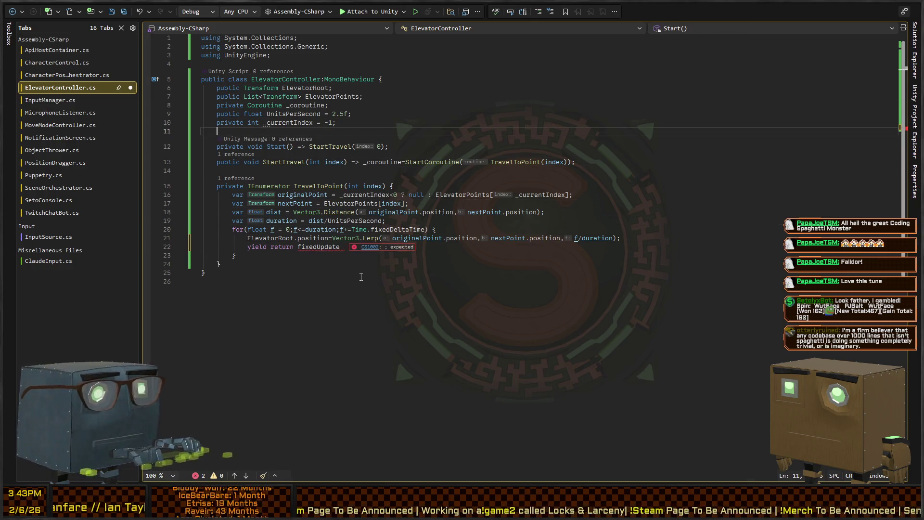
{"action": "key", "text": "Return"}
{"action": "key", "text": "Up"}
{"action": "type", "text": "privat"}
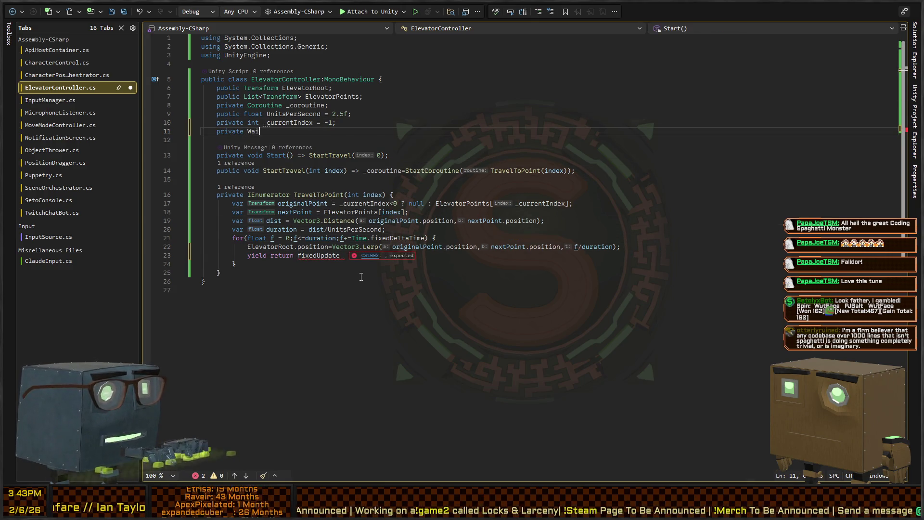
{"action": "type", "text": "e WaitForFixedUpda"}
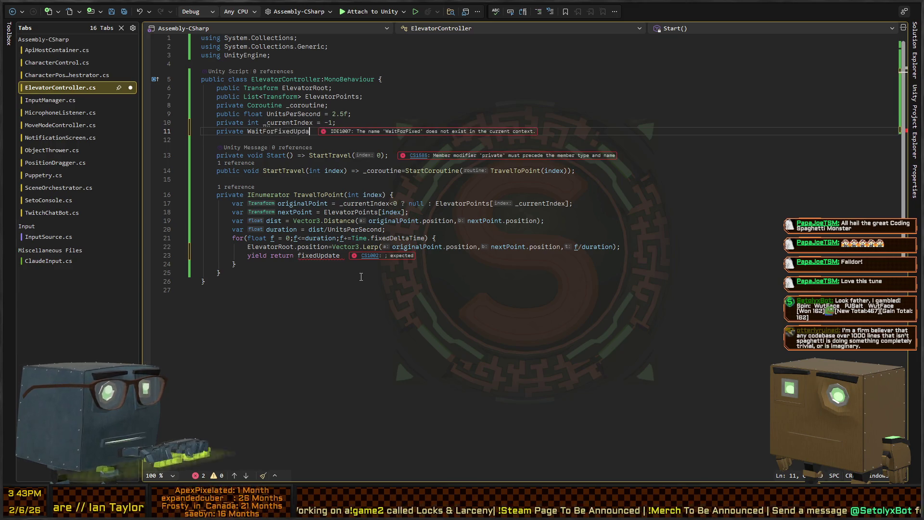
{"action": "type", "text": "te _fixedUpdate; ="}
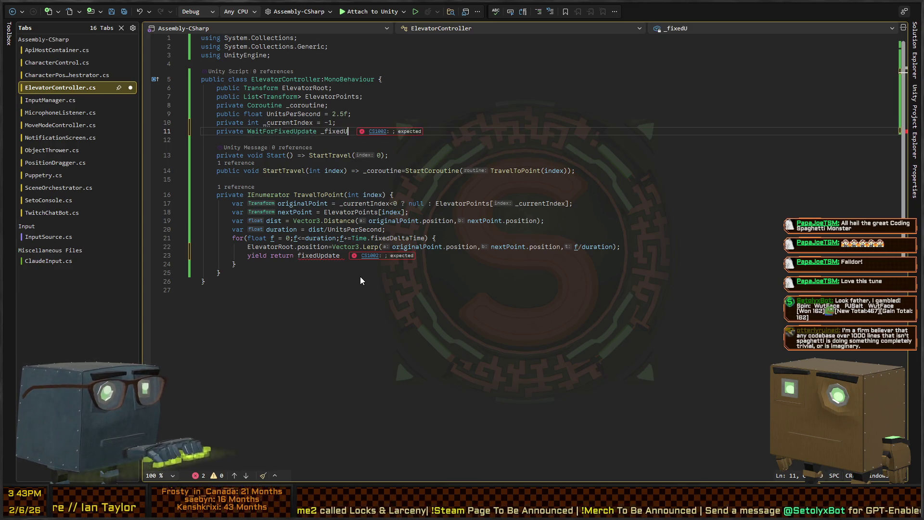
{"action": "key", "text": "BackSpace"}
{"action": "key", "text": "BackSpace"}
{"action": "key", "text": "BackSpace"}
{"action": "type", "text": "= new();"}
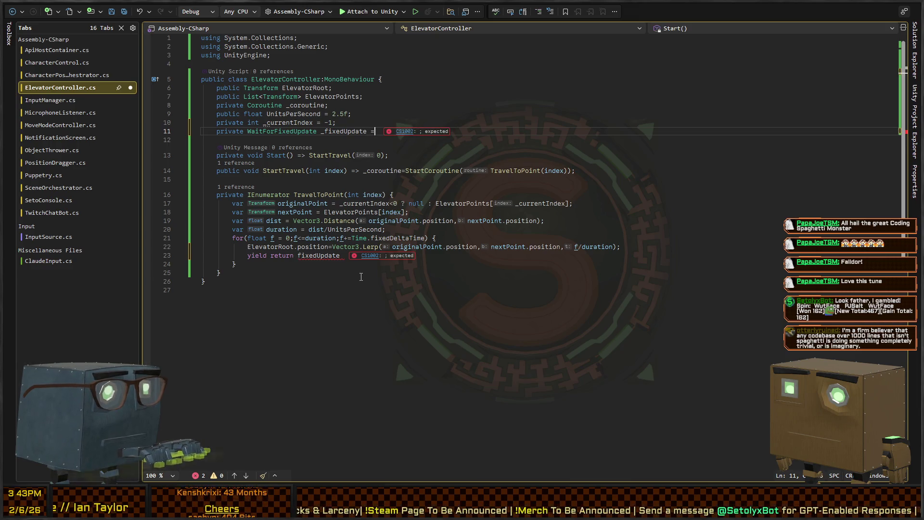
Make the _fixedUpdate field readonly and yield _fixedUpdate on each loop pass
{"action": "key", "text": "Home"}
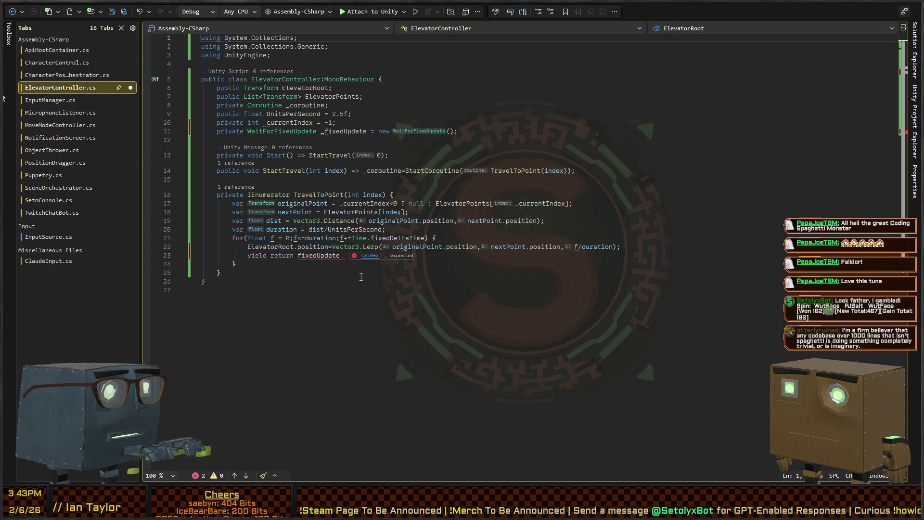
{"action": "key", "text": "ctrl+Right"}
{"action": "type", "text": "readonly"}
{"action": "key", "text": "Down"}
{"action": "key", "text": "Down"}
{"action": "key", "text": "Down"}
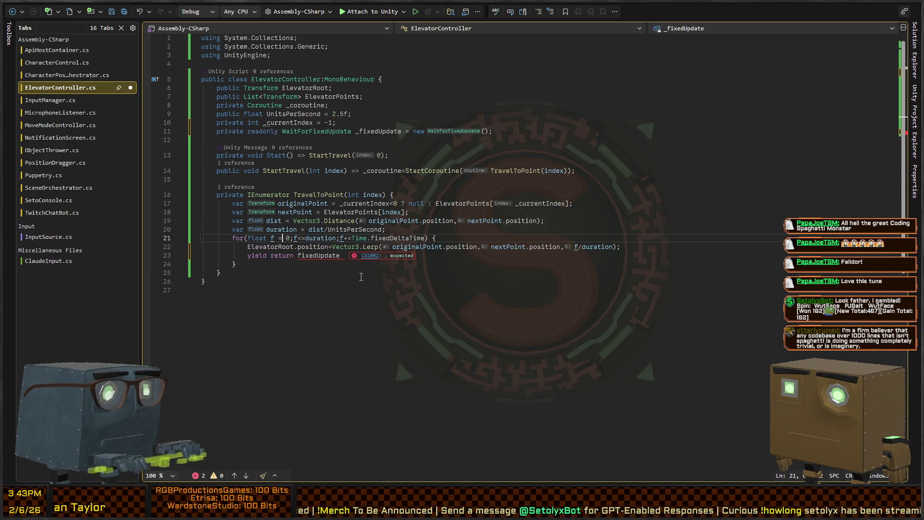
{"action": "key", "text": "ctrl+Right"}
{"action": "type", "text": "_"}
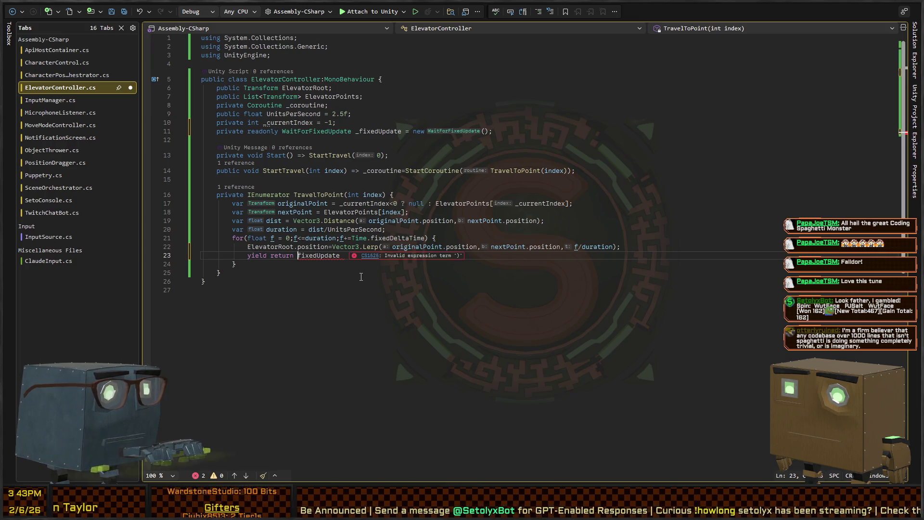
{"action": "type", "text": ";"}
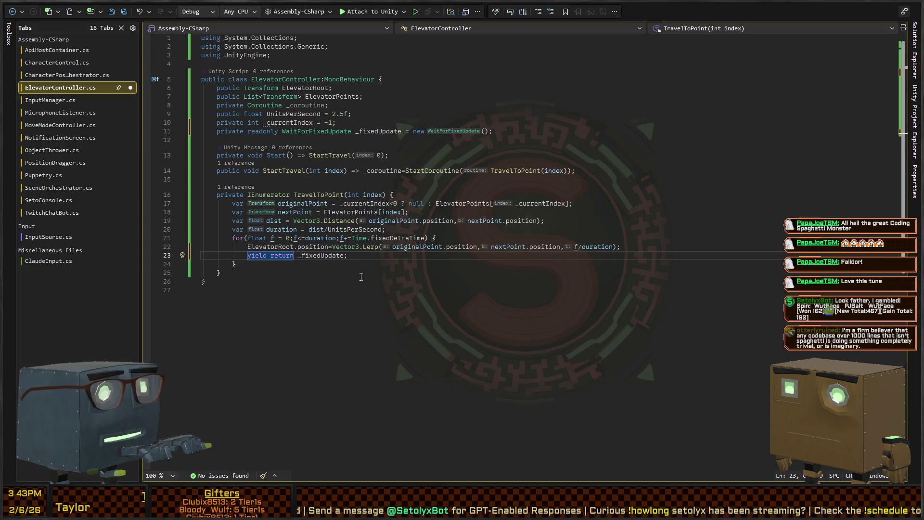
{"action": "key", "text": "Down"}
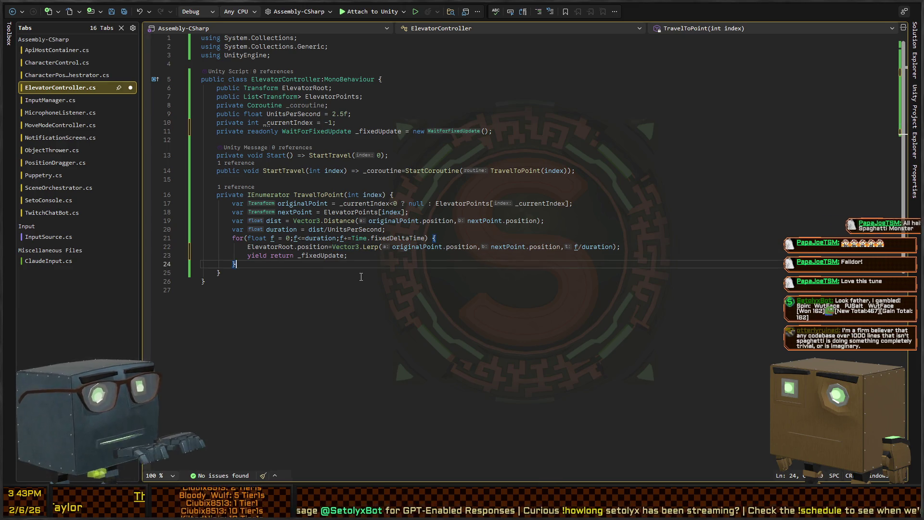
Reset _coroutine to null after the travel loop
{"action": "key", "text": "Return"}
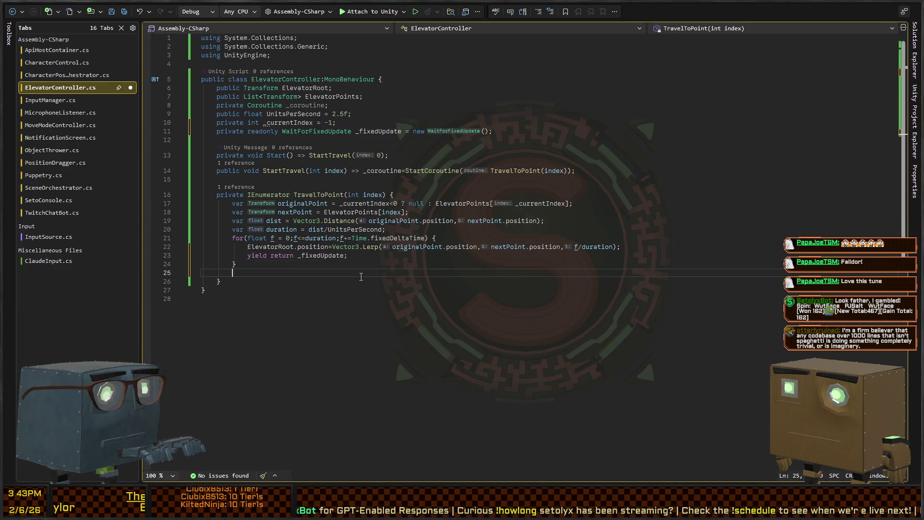
{"action": "type", "text": "_corouti"}
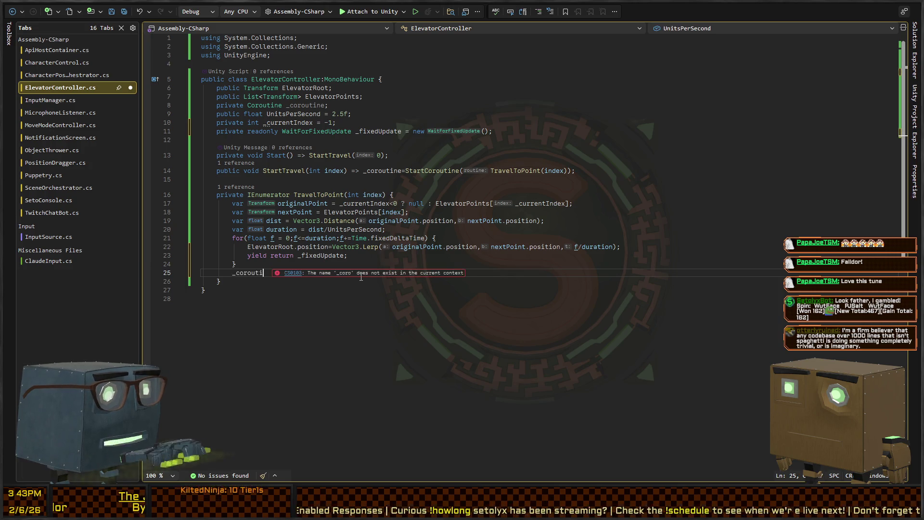
{"action": "type", "text": "ne=null;"}
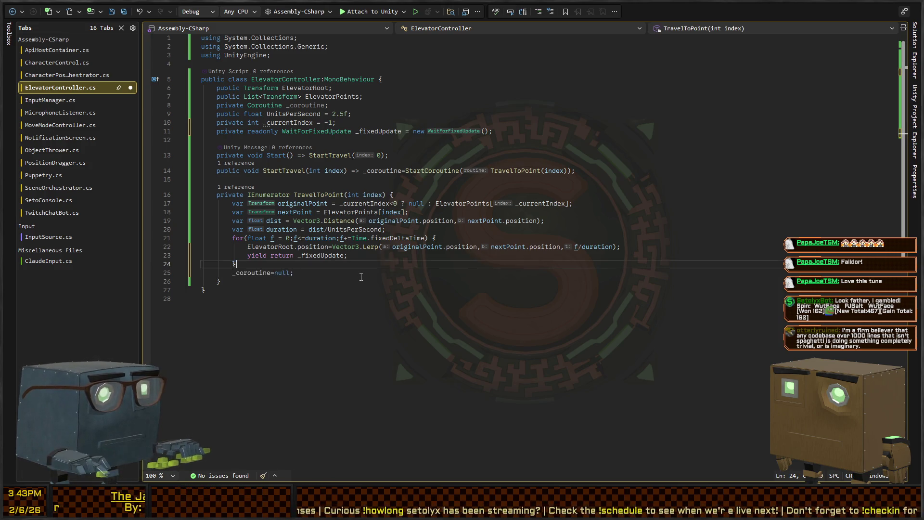
{"action": "key", "text": "ctrl+minus"}
Turn StartTravel into a block that stops any running _coroutine first, and save
{"action": "key", "text": "ctrl+Right"}
{"action": "key", "text": "ctrl+Right"}
{"action": "key", "text": "ctrl+Right"}
{"action": "key", "text": "shift+End"}
{"action": "type", "text": "{"}
{"action": "key", "text": "Return"}
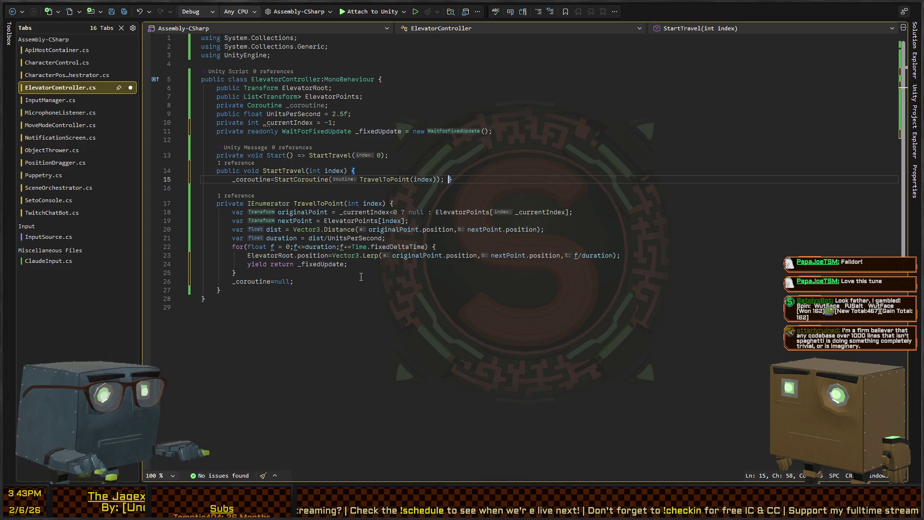
{"action": "key", "text": "Return"}
{"action": "key", "text": "Return"}
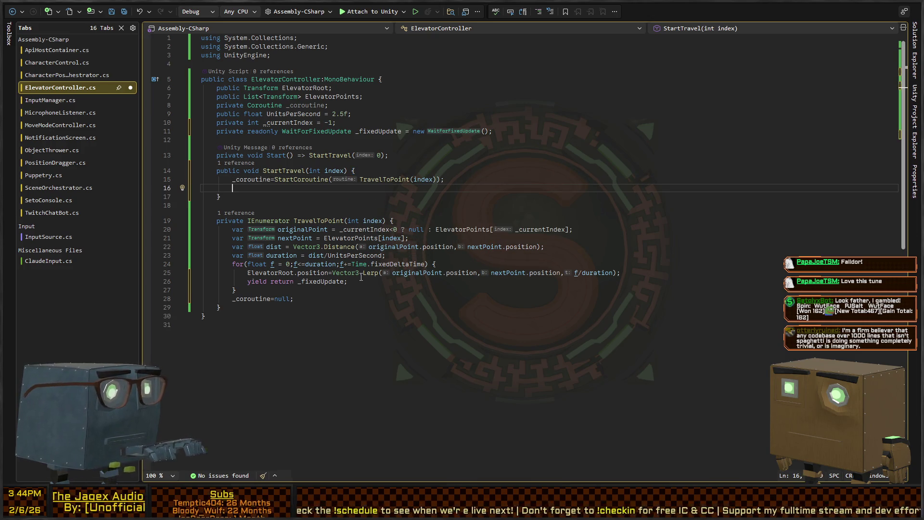
{"action": "key", "text": "Up"}
{"action": "key", "text": "ctrl+Return"}
{"action": "type", "text": "if("}
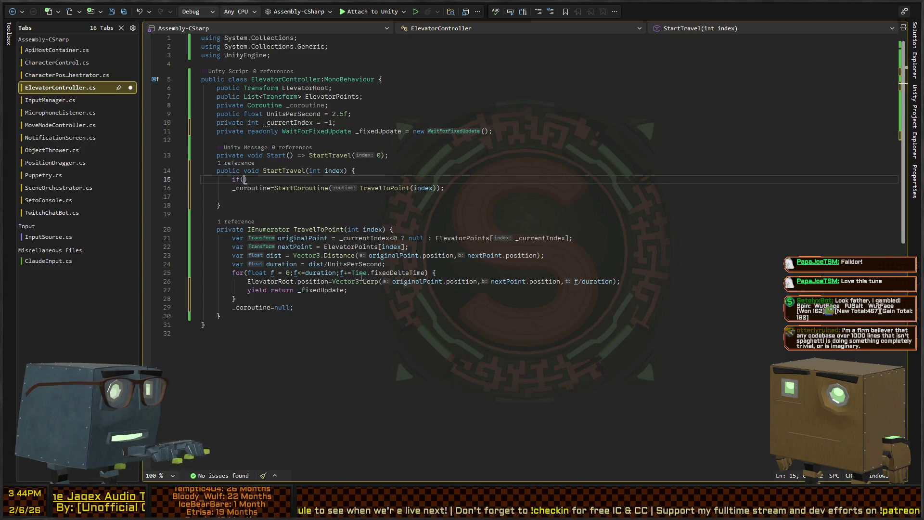
{"action": "type", "text": "coroutine is not n"}
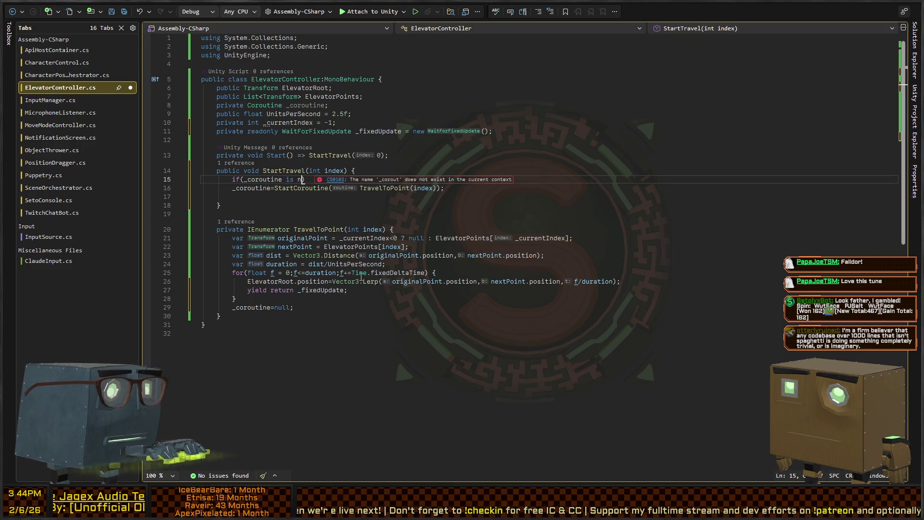
{"action": "type", "text": "ull)"}
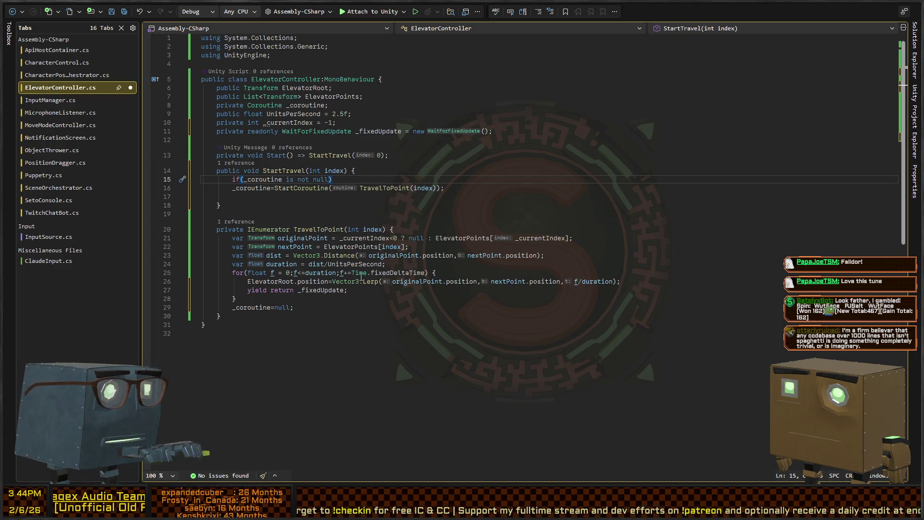
{"action": "type", "text": "opCoroutine(_)"}
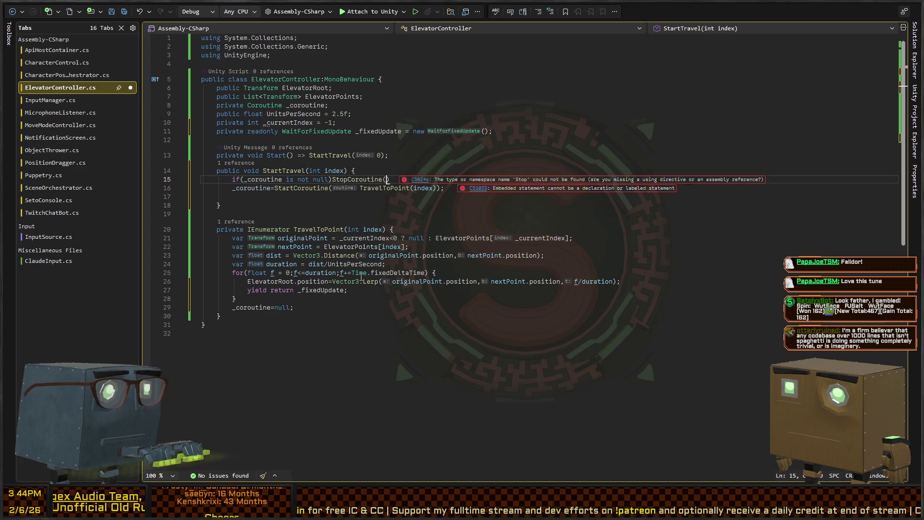
{"action": "type", "text": "coroutine"}
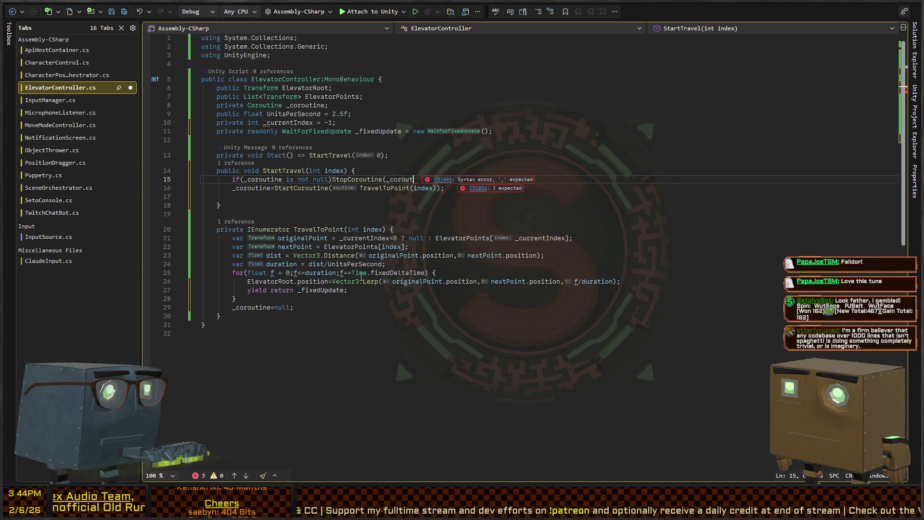
{"action": "type", "text": ";"}
{"action": "key", "text": "ctrl+s"}
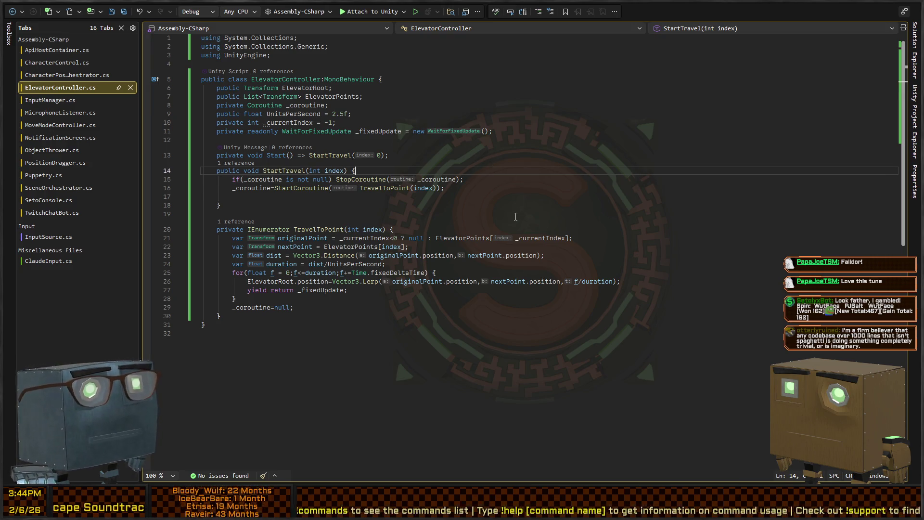
Remove the extra blank lines around StartTravel's closing brace and save the script
{"action": "left_click", "coordinate": [507, 202]}
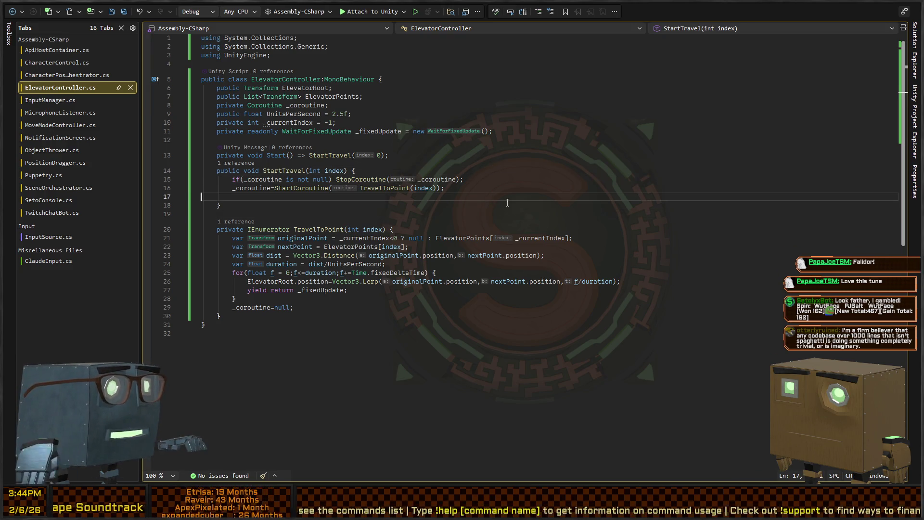
{"action": "key", "text": "Up"}
{"action": "key", "text": "End"}
{"action": "key", "text": "Delete"}
{"action": "key", "text": "Down"}
{"action": "key", "text": "End"}
{"action": "key", "text": "Delete"}
{"action": "key", "text": "ctrl+s"}
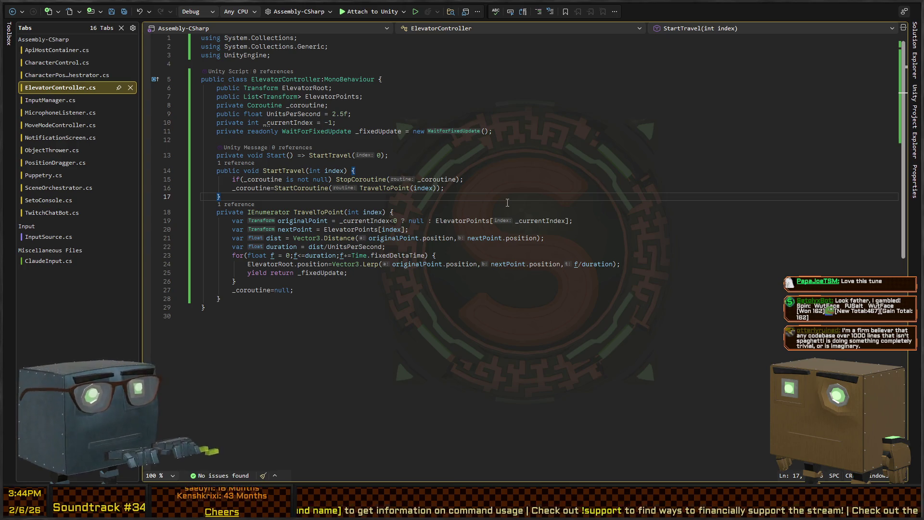
{"action": "key", "text": "alt+Tab"}
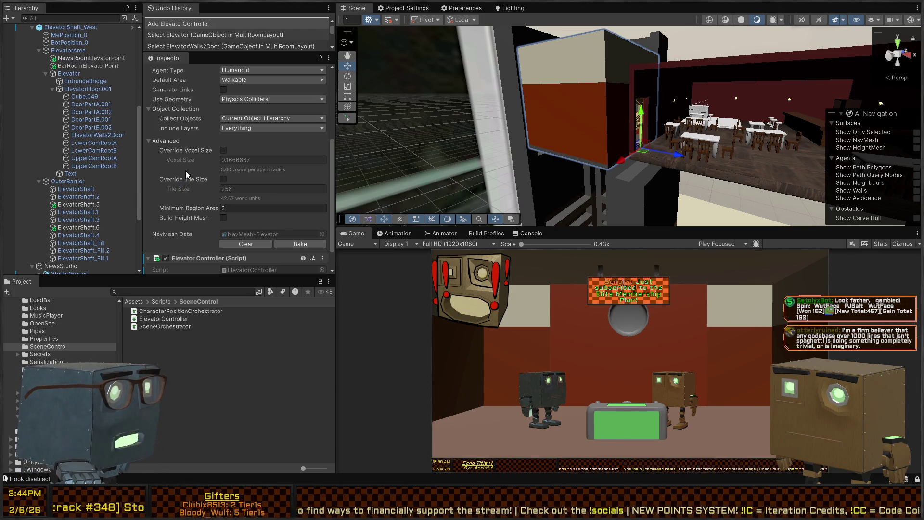
Set Elevator as the controller's Elevator Root and add NewsRoomElevatorPoint to Elevator Points
{"action": "left_click", "coordinate": [72, 75]}
{"action": "scroll", "coordinate": [187, 198], "scroll_direction": "down", "scroll_amount": 5}
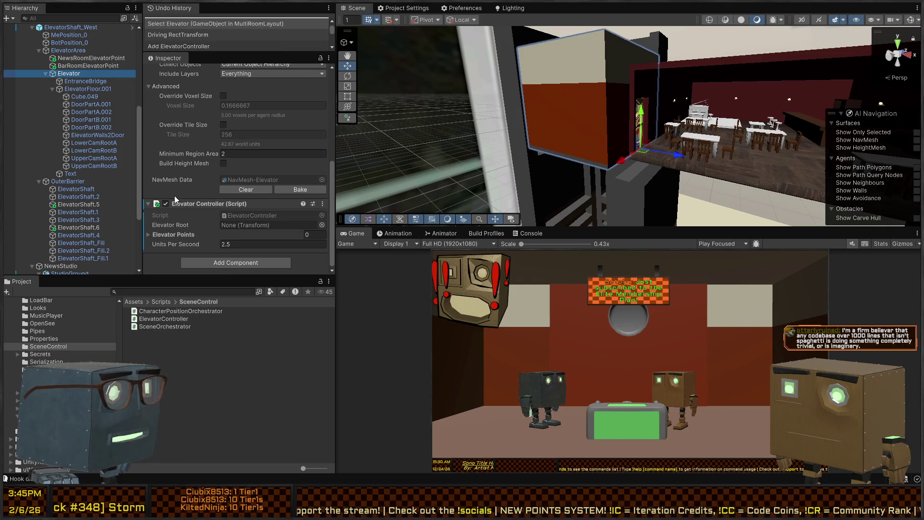
{"action": "left_click_drag", "start_coordinate": [69, 73], "coordinate": [251, 225]}
{"action": "left_click", "coordinate": [183, 235]}
{"action": "mouse_move", "coordinate": [90, 58]}
{"action": "left_mouse_down"}
{"action": "mouse_move", "coordinate": [190, 243]}
{"action": "mouse_move", "coordinate": [89, 66]}
{"action": "mouse_move", "coordinate": [181, 234]}
{"action": "left_mouse_up"}
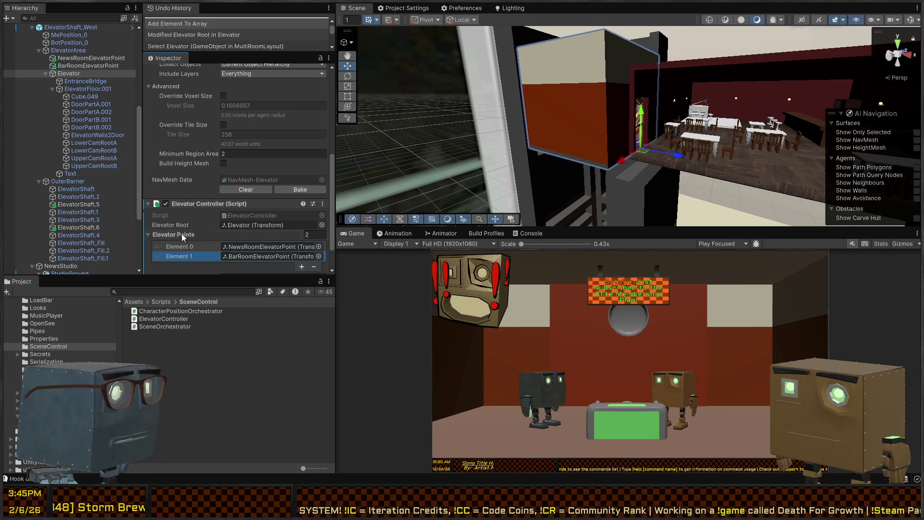
Look into the elevator in the scene view, then stop the play-mode test
{"action": "scroll", "coordinate": [183, 217], "scroll_direction": "down", "scroll_amount": 2}
{"action": "left_click_drag", "start_coordinate": [623, 119], "coordinate": [686, 100]}
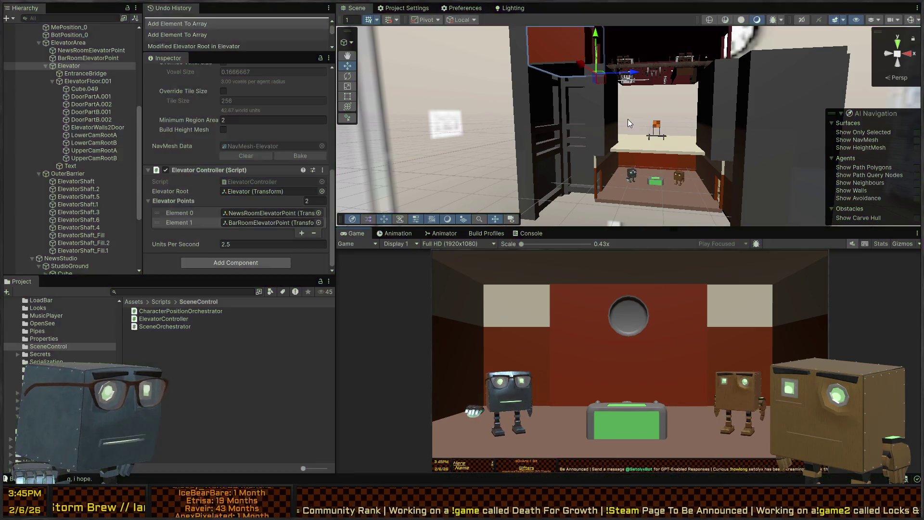
{"action": "left_click", "coordinate": [255, 204]}
{"action": "key", "text": "alt+Tab"}
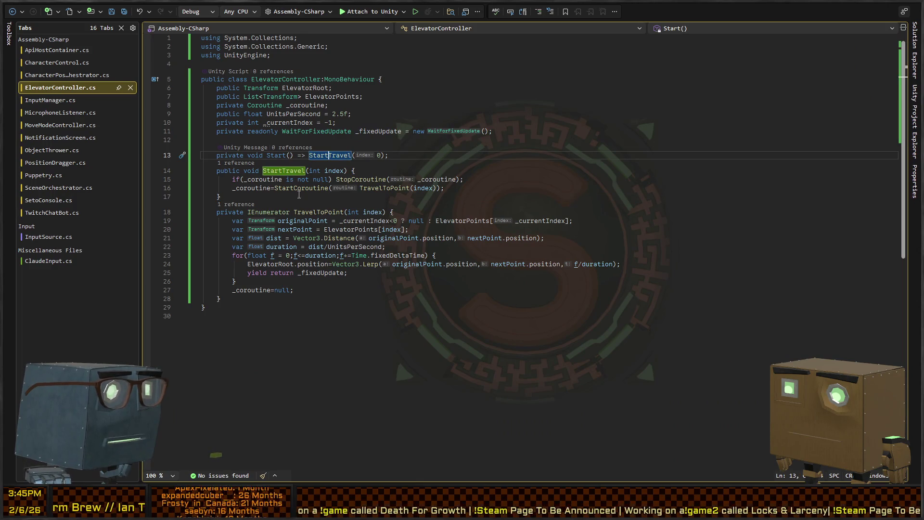
Begin an originalPoint conditional in the Lerp call's start argument
{"action": "left_click", "coordinate": [294, 188]}
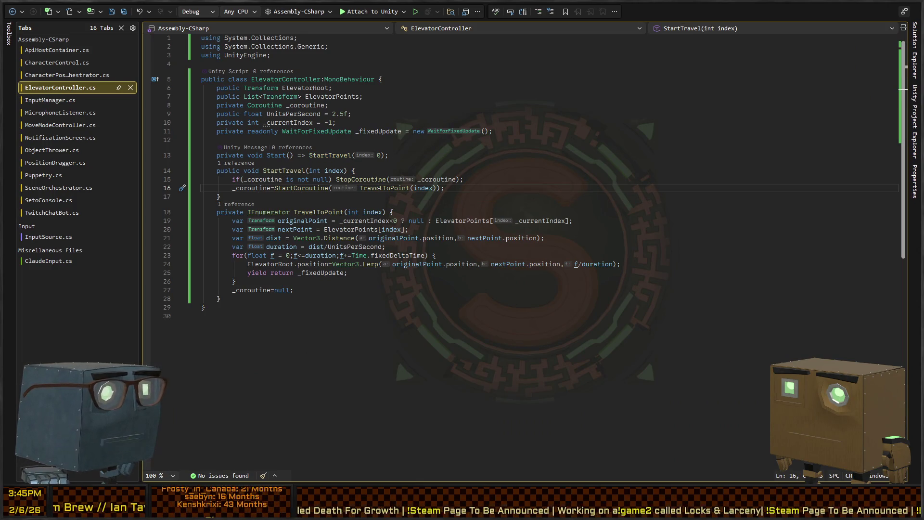
{"action": "left_click", "coordinate": [344, 221]}
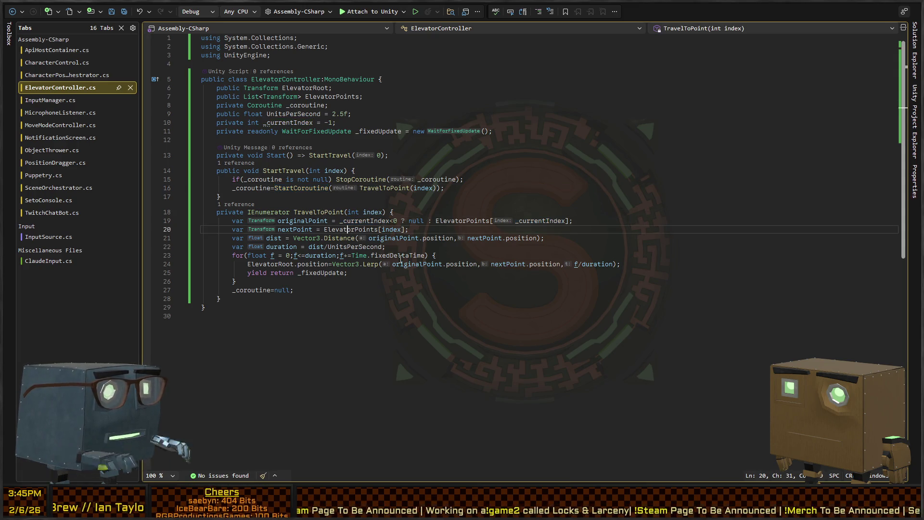
{"action": "key", "text": "Up"}
{"action": "key", "text": "Down"}
{"action": "key", "text": "Down"}
{"action": "key", "text": "Down"}
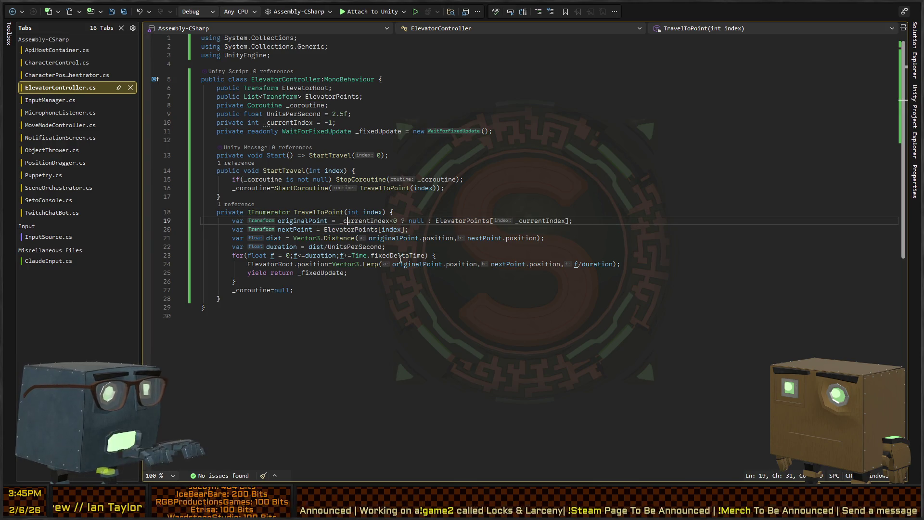
{"action": "key", "text": "Down"}
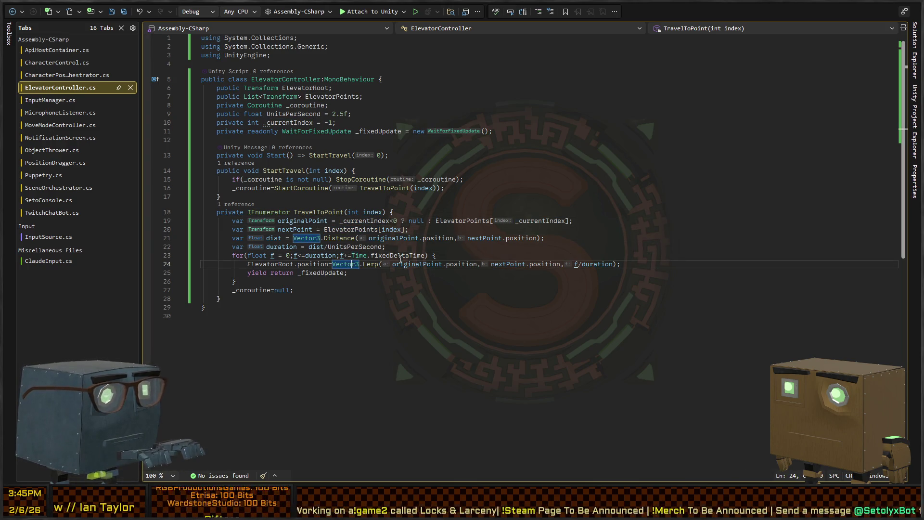
{"action": "type", "text": "originalPoin"}
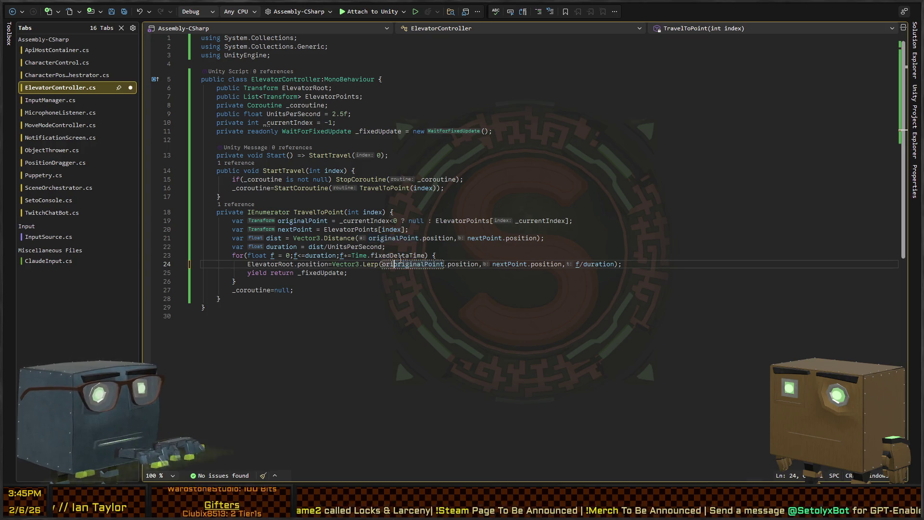
{"action": "type", "text": "t?"}
{"action": "key", "text": "ctrl+Right"}
{"action": "key", "text": "ctrl+Right"}
{"action": "key", "text": "ctrl+Right"}
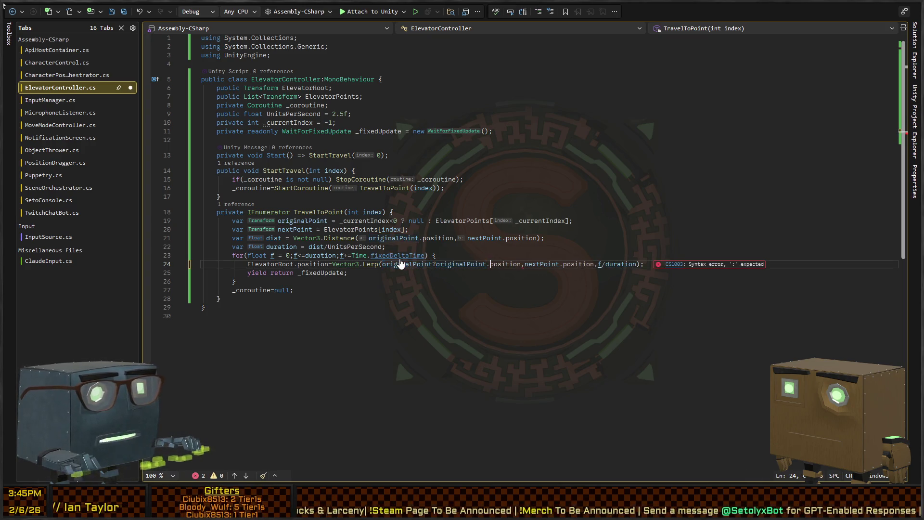
{"action": "scroll", "coordinate": [401, 259], "scroll_direction": "down", "scroll_amount": 1}
{"action": "type", "text": ":"}
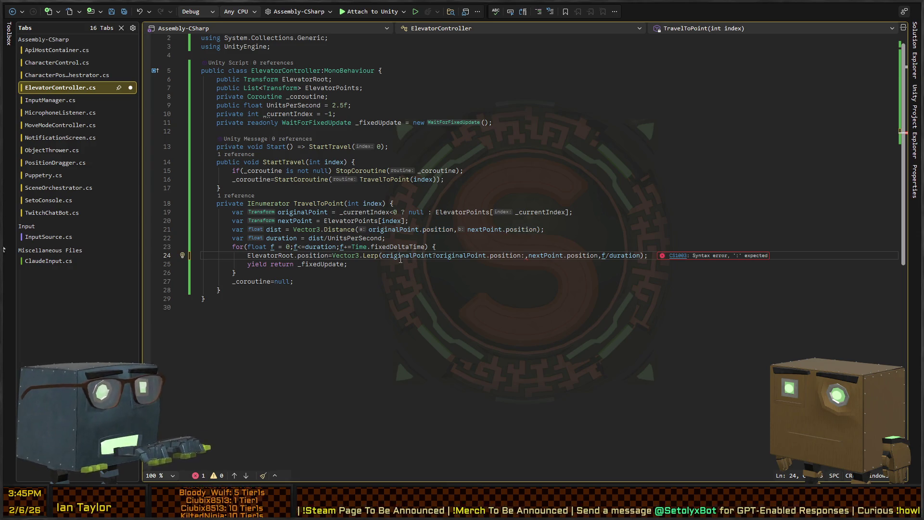
Declare startPosition as originalPoint's position, falling back to ElevatorRoot.position
{"action": "key", "text": "Up"}
{"action": "key", "text": "Up"}
{"action": "key", "text": "Up"}
{"action": "key", "text": "End"}
{"action": "key", "text": "Return"}
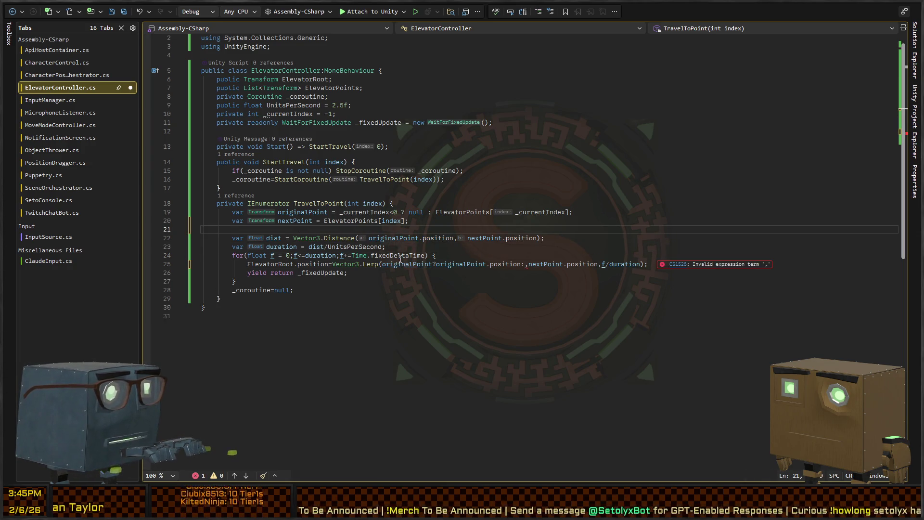
{"action": "type", "text": "Posit"}
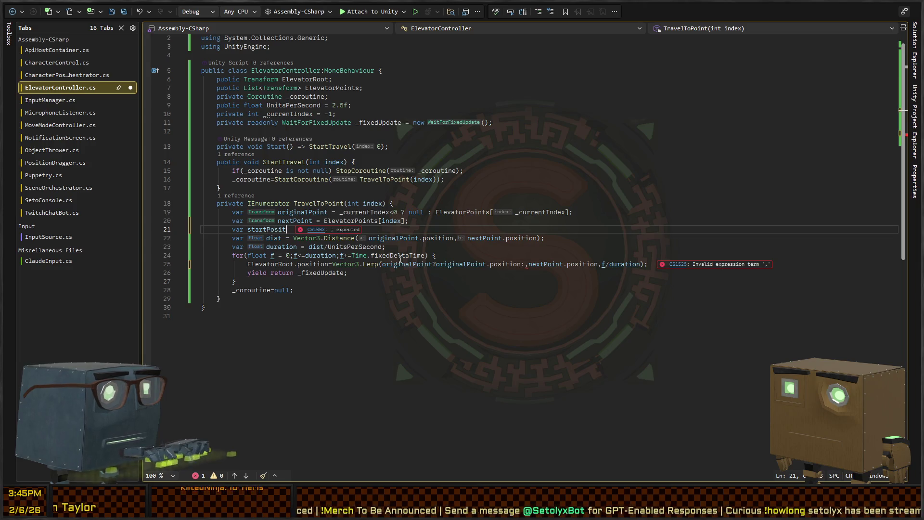
{"action": "type", "text": "ion = originalPoint ? original"}
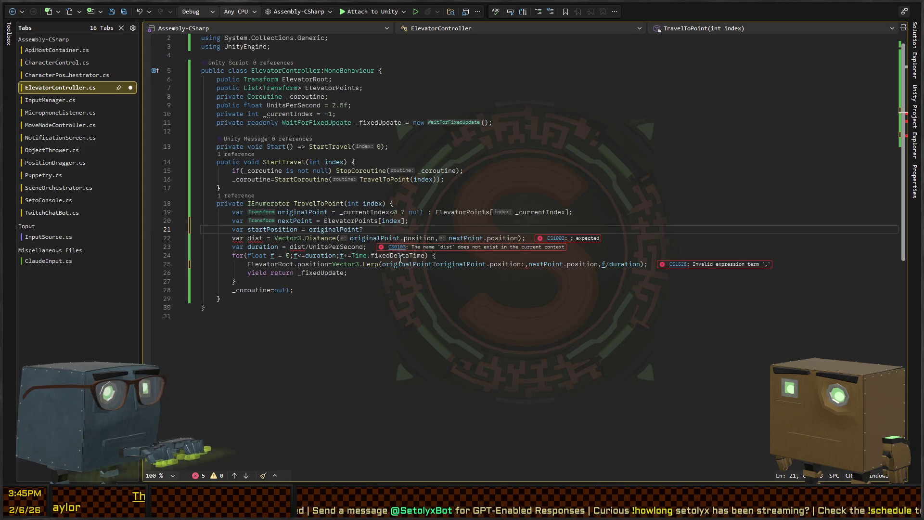
{"action": "type", "text": "Point.tra"}
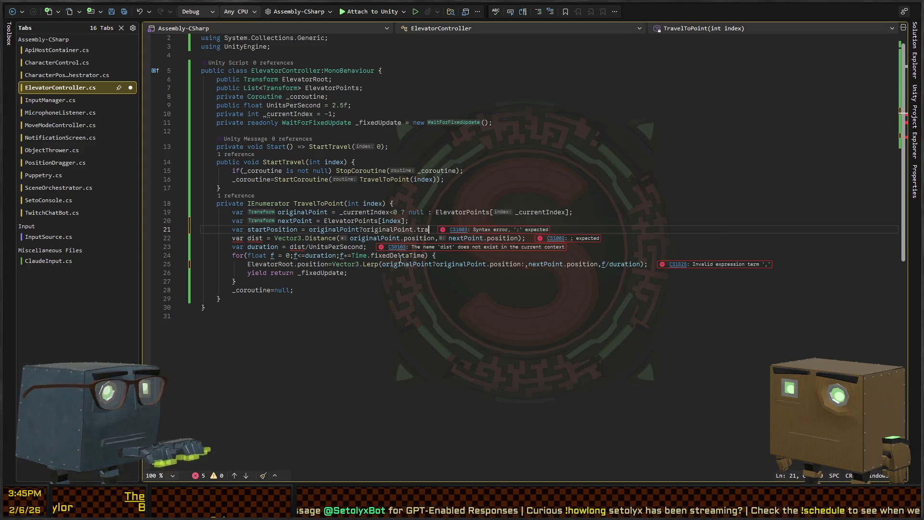
{"action": "key", "text": "BackSpace"}
{"action": "key", "text": "BackSpace"}
{"action": "key", "text": "BackSpace"}
{"action": "type", "text": "position : "}
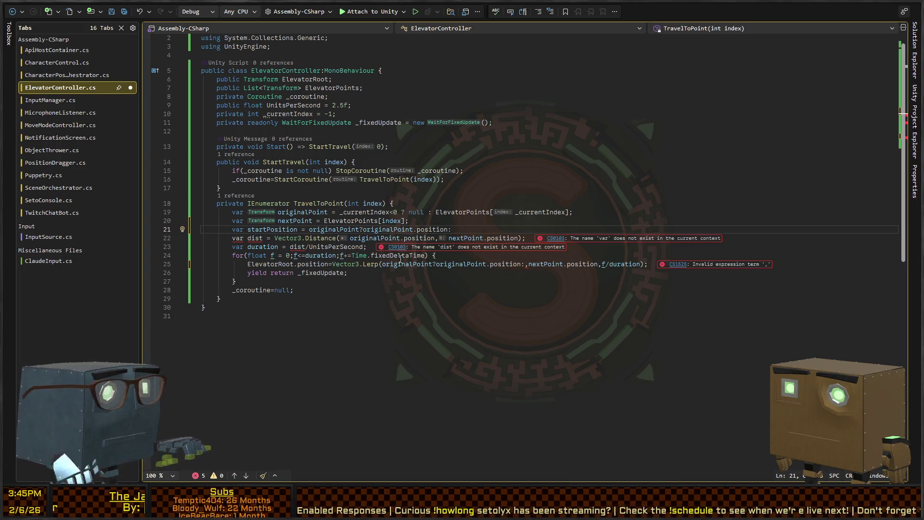
{"action": "type", "text": "Elevator"}
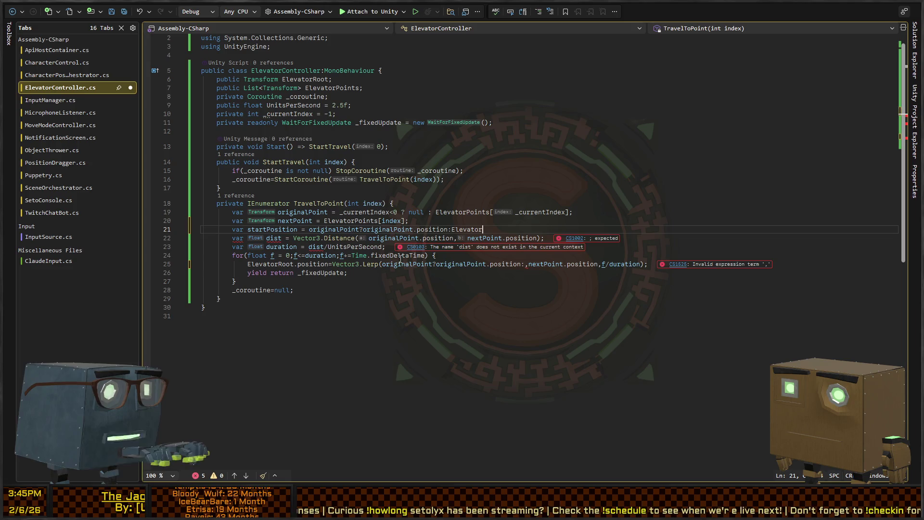
{"action": "type", "text": "Root.position;"}
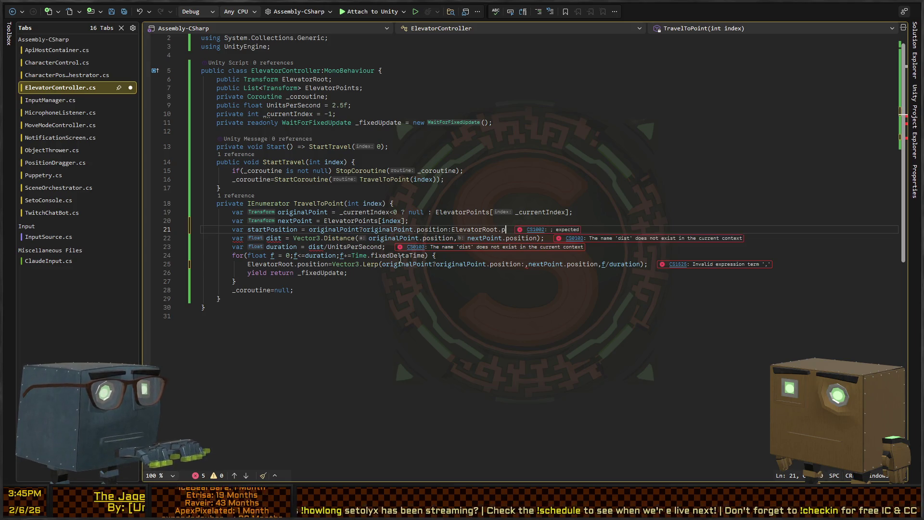
Replace the Lerp's start expression with startPosition
{"action": "key", "text": "Down"}
{"action": "key", "text": "Down"}
{"action": "key", "text": "Down"}
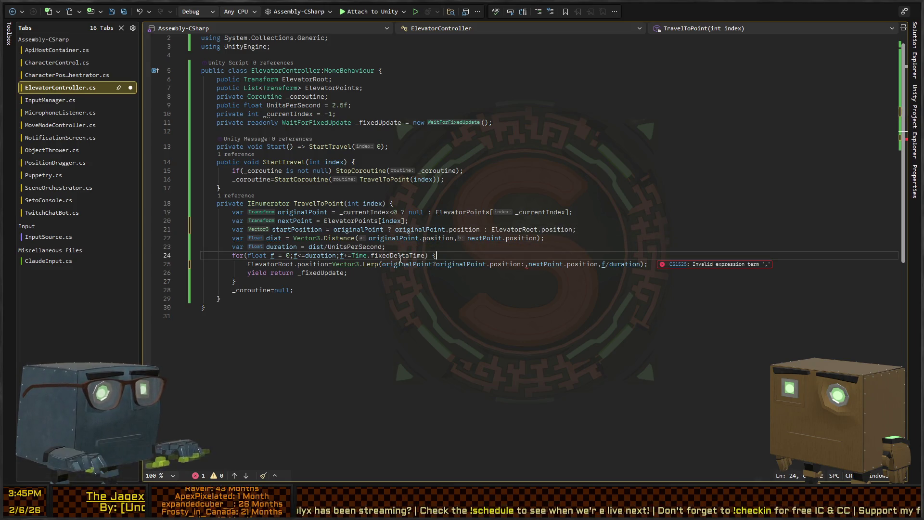
{"action": "key", "text": "ctrl+shift+Left"}
{"action": "key", "text": "ctrl+shift+Left"}
{"action": "key", "text": "ctrl+shift+Left"}
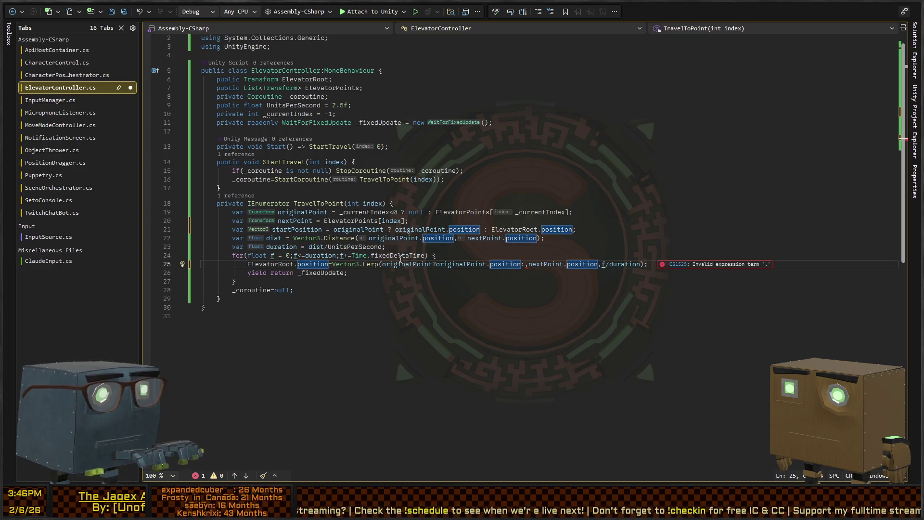
{"action": "key", "text": "ctrl+shift+Right"}
{"action": "key", "text": "ctrl+shift+Right"}
{"action": "type", "text": "startPosi"}
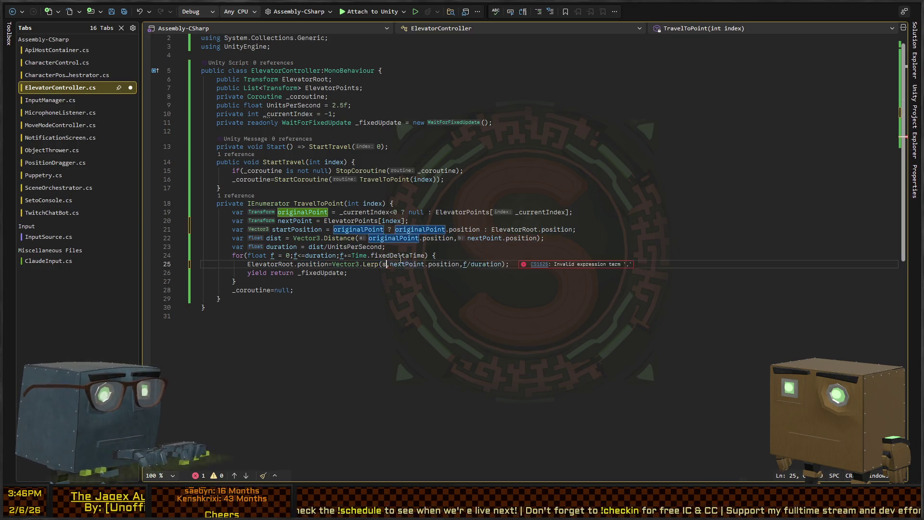
{"action": "key", "text": "Tab"}
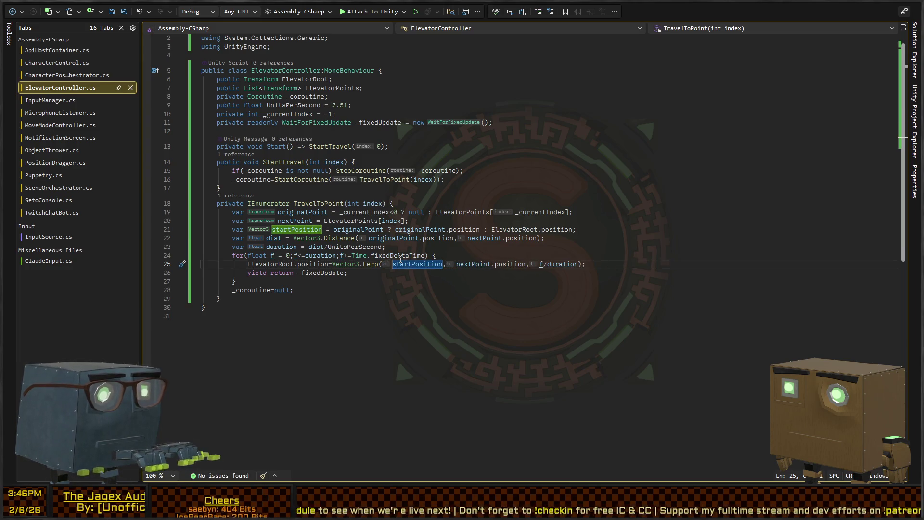
{"action": "key", "text": "alt+Tab"}
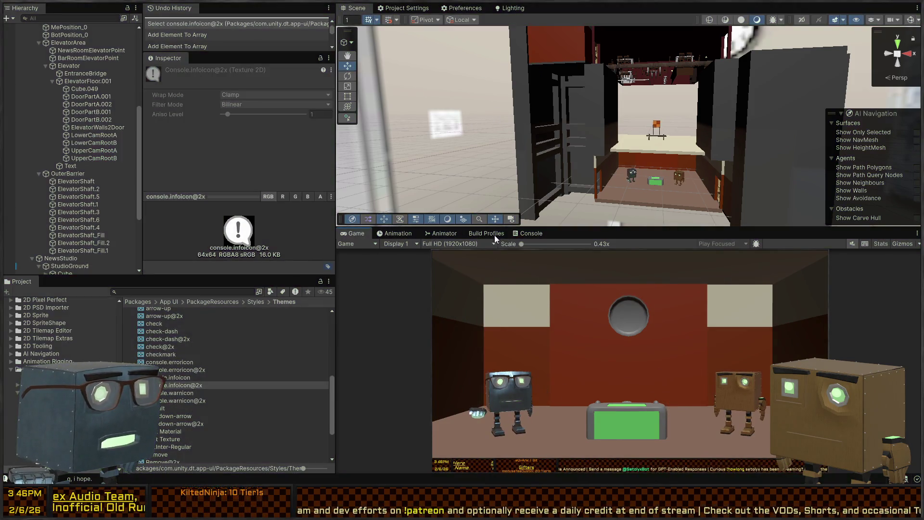
Open the Console's NullReferenceException in ElevatorController.cs via its stack trace
{"action": "left_click_drag", "start_coordinate": [522, 244], "coordinate": [530, 243]}
{"action": "left_click", "coordinate": [531, 233]}
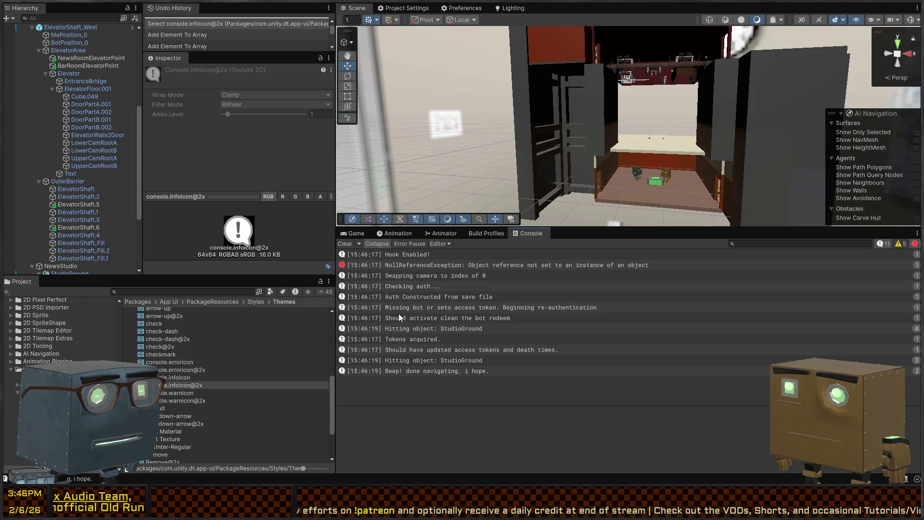
{"action": "left_click", "coordinate": [481, 266]}
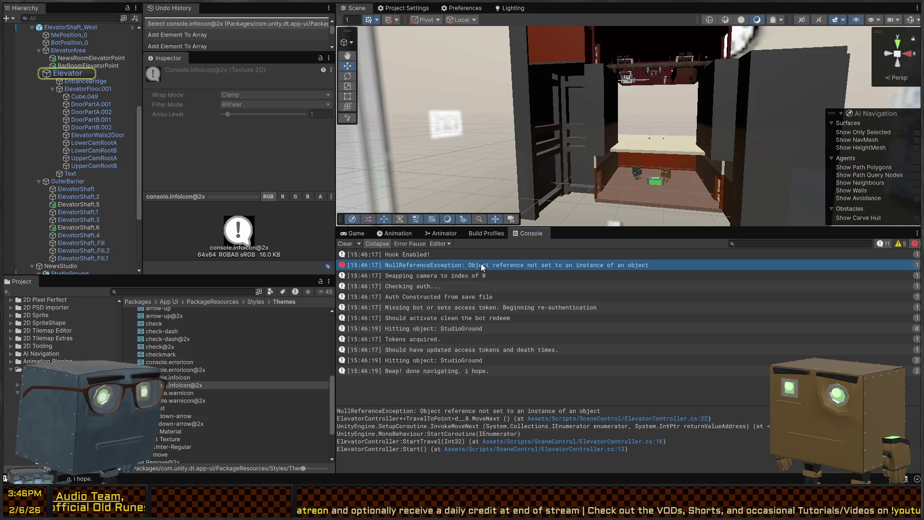
{"action": "double_click", "coordinate": [481, 265]}
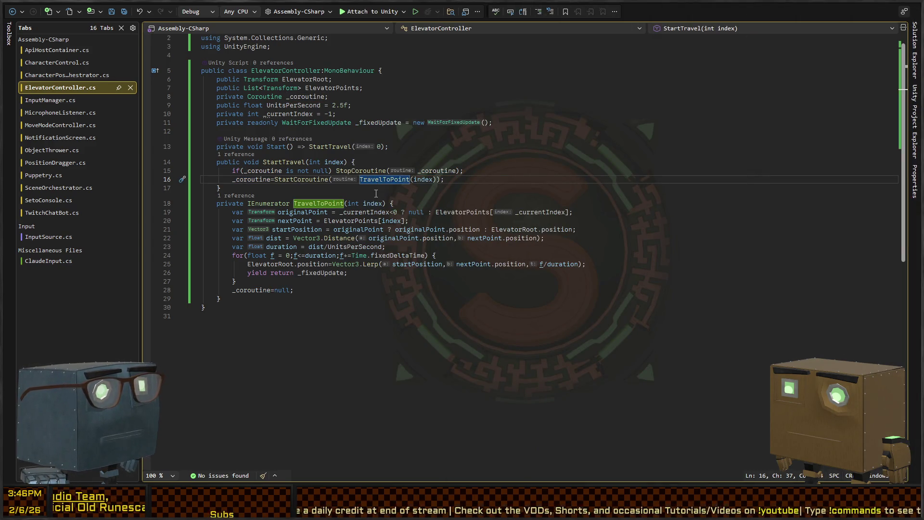
Inspect how line 19 picks originalPoint from ElevatorPoints using _currentIndex
{"action": "left_click", "coordinate": [374, 217]}
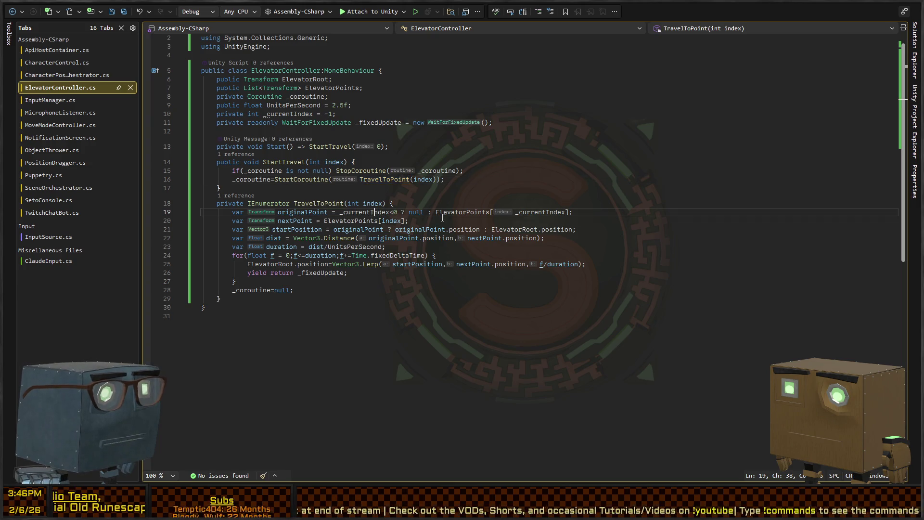
{"action": "left_click", "coordinate": [451, 215]}
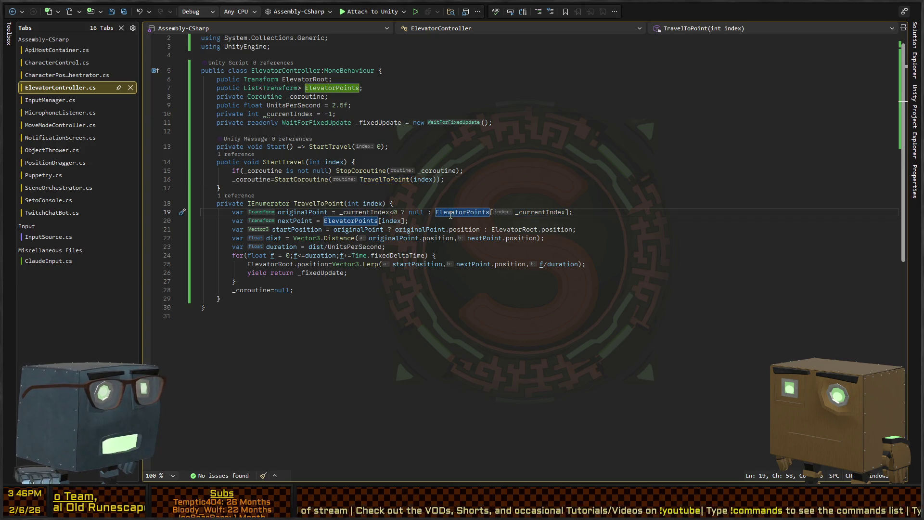
{"action": "left_click", "coordinate": [514, 213]}
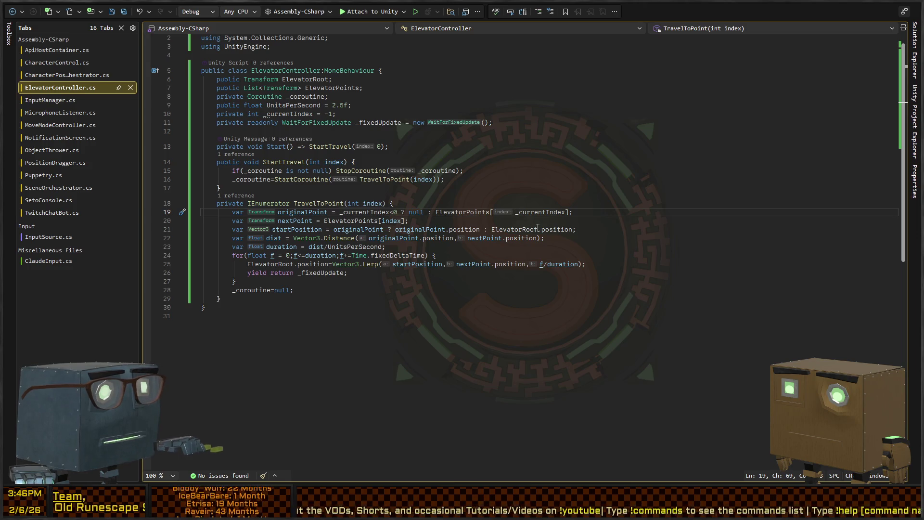
{"action": "key", "text": "ctrl+Left"}
{"action": "key", "text": "ctrl+Left"}
{"action": "key", "text": "ctrl+Left"}
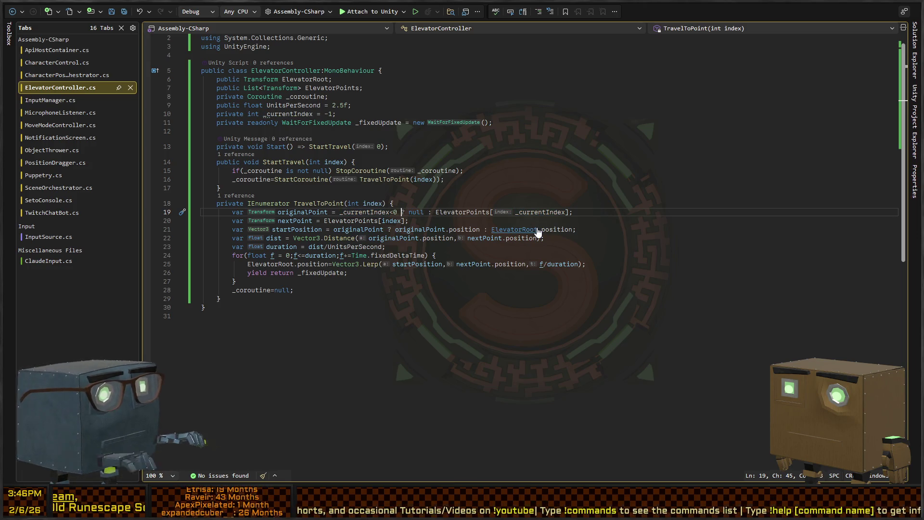
{"action": "key", "text": "alt+Tab"}
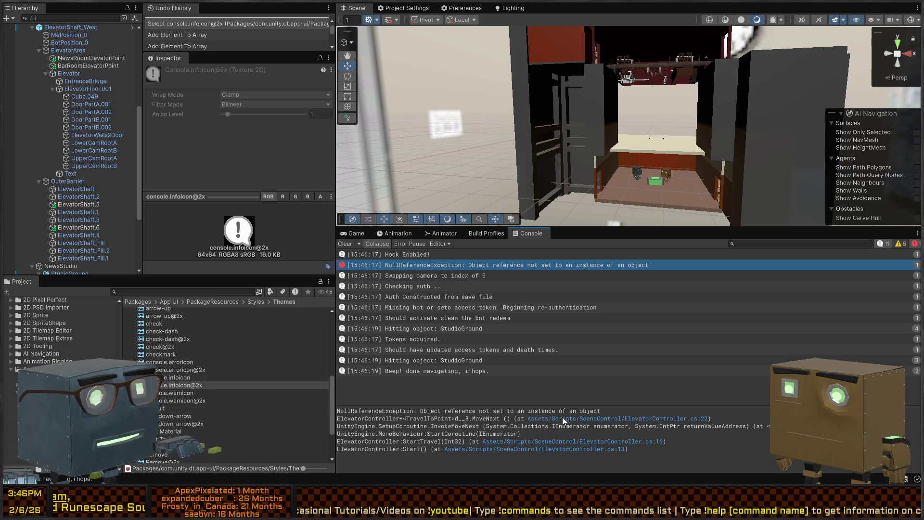
Open line 22 from the stack trace and measure dist from startPosition
{"action": "double_click", "coordinate": [562, 420]}
{"action": "left_click", "coordinate": [561, 422]}
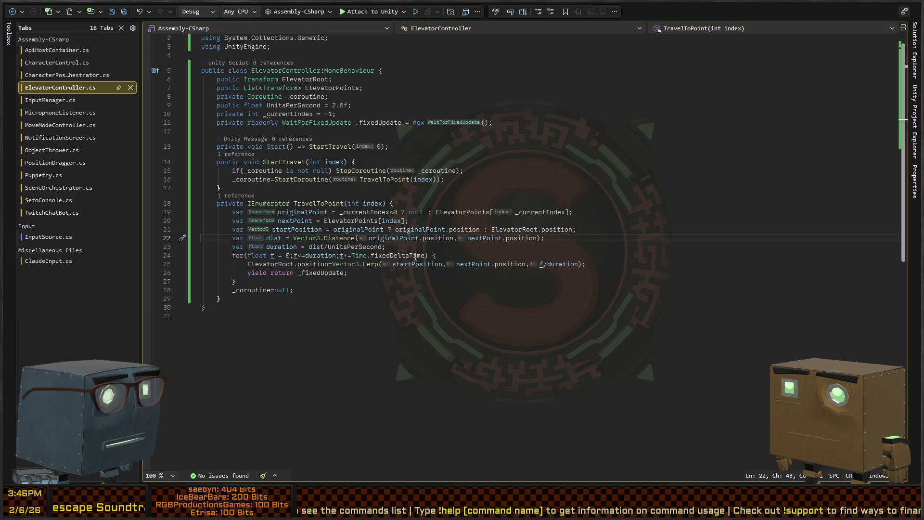
{"action": "key", "text": "ctrl+w"}
{"action": "key", "text": "shift+Right"}
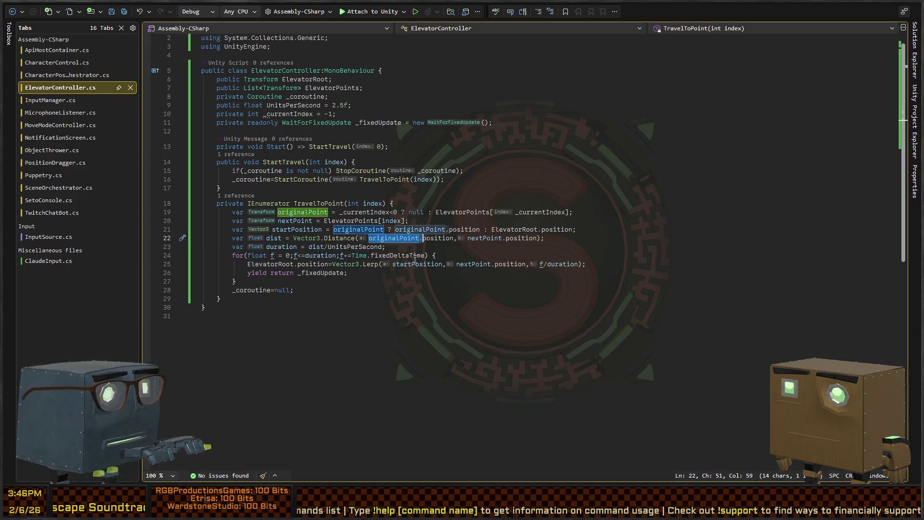
{"action": "key", "text": "ctrl+shift+Right"}
{"action": "type", "text": "startPosi"}
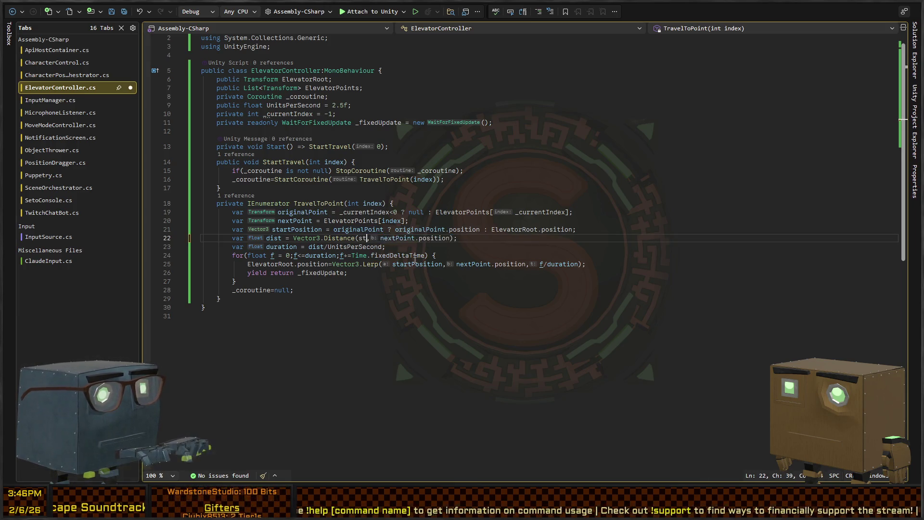
{"action": "type", "text": "tion"}
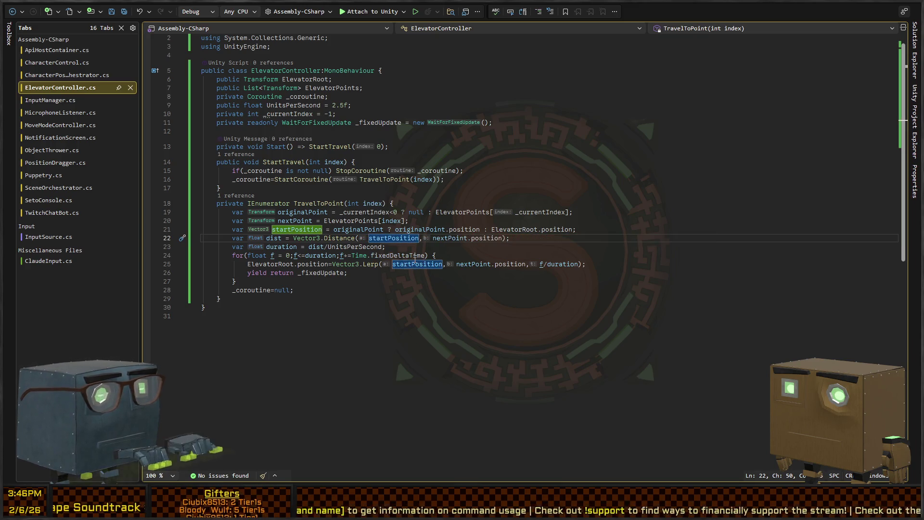
{"action": "key", "text": "alt+Tab"}
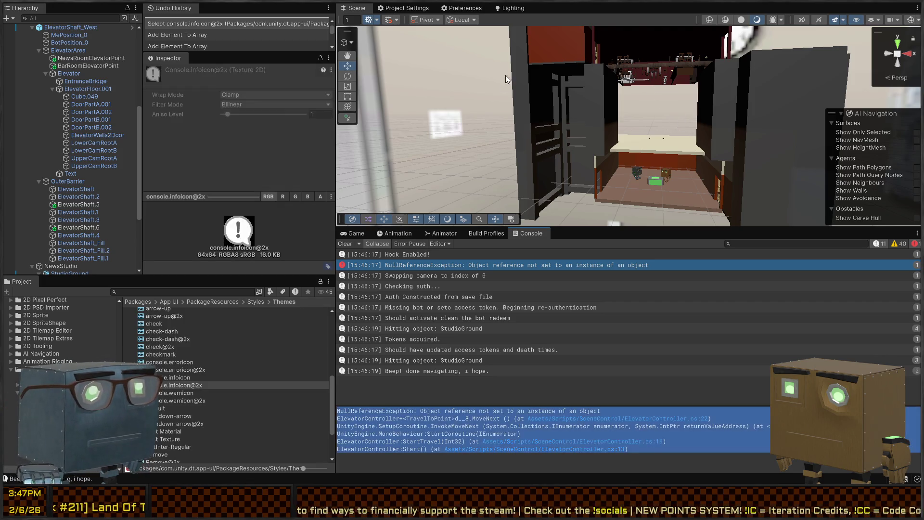
Fly the scene camera to the elevator and run play mode to test the fix
{"action": "mouse_move", "coordinate": [539, 126]}
{"action": "left_mouse_down"}
{"action": "mouse_move", "coordinate": [631, 136]}
{"action": "mouse_move", "coordinate": [622, 154]}
{"action": "left_mouse_up"}
{"action": "key", "text": "ctrl+p"}
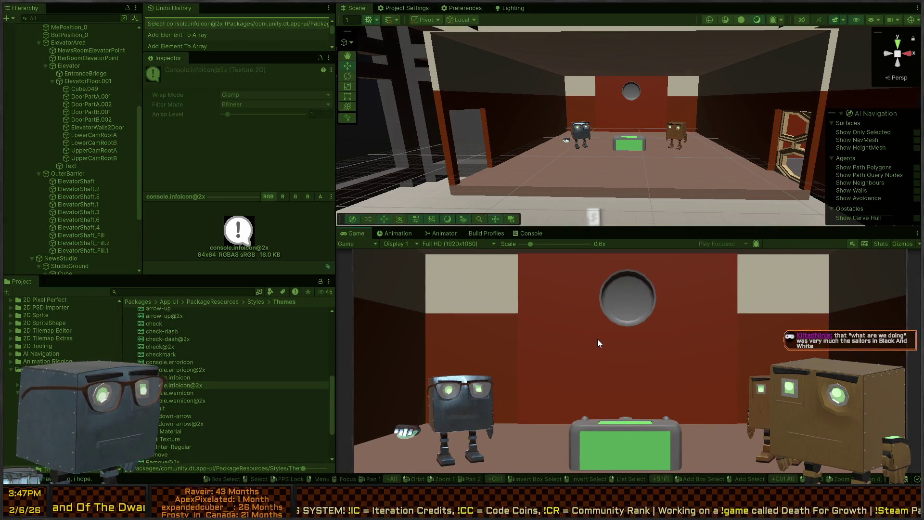
{"action": "mouse_move", "coordinate": [610, 127]}
{"action": "left_mouse_down"}
{"action": "mouse_move", "coordinate": [596, 87]}
{"action": "mouse_move", "coordinate": [604, 89]}
{"action": "mouse_move", "coordinate": [567, 118]}
{"action": "mouse_move", "coordinate": [495, 120]}
{"action": "mouse_move", "coordinate": [584, 119]}
{"action": "mouse_move", "coordinate": [608, 128]}
{"action": "mouse_move", "coordinate": [665, 104]}
{"action": "mouse_move", "coordinate": [516, 97]}
{"action": "left_mouse_up"}
{"action": "key", "text": "ctrl+shift+c"}
Set the Elevator Controller's Units Per Second to 8 and rerun the scene in play mode
{"action": "left_click", "coordinate": [516, 97]}
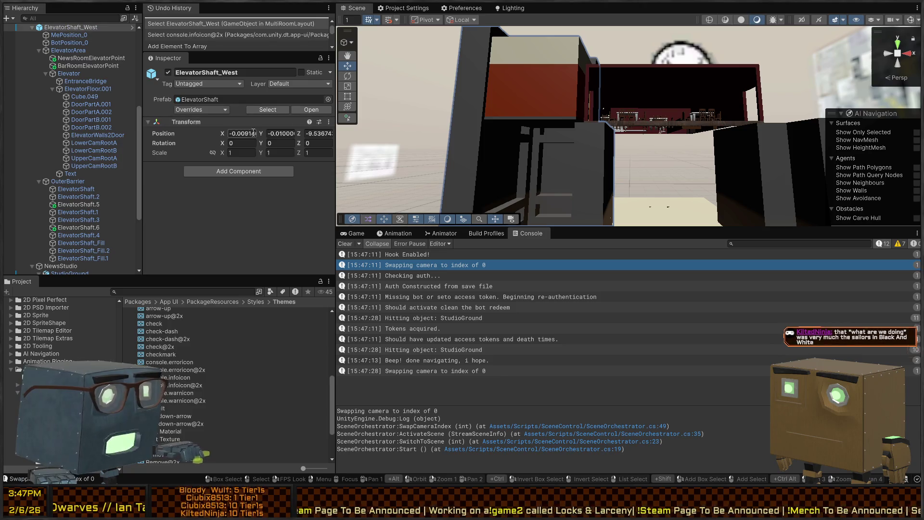
{"action": "left_click", "coordinate": [503, 62]}
{"action": "scroll", "coordinate": [203, 196], "scroll_direction": "down", "scroll_amount": 3}
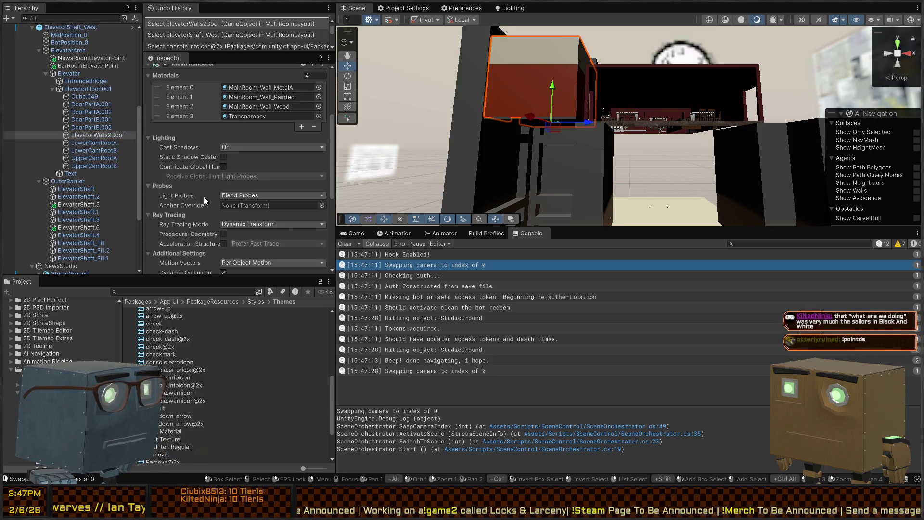
{"action": "scroll", "coordinate": [210, 164], "scroll_direction": "down", "scroll_amount": 5}
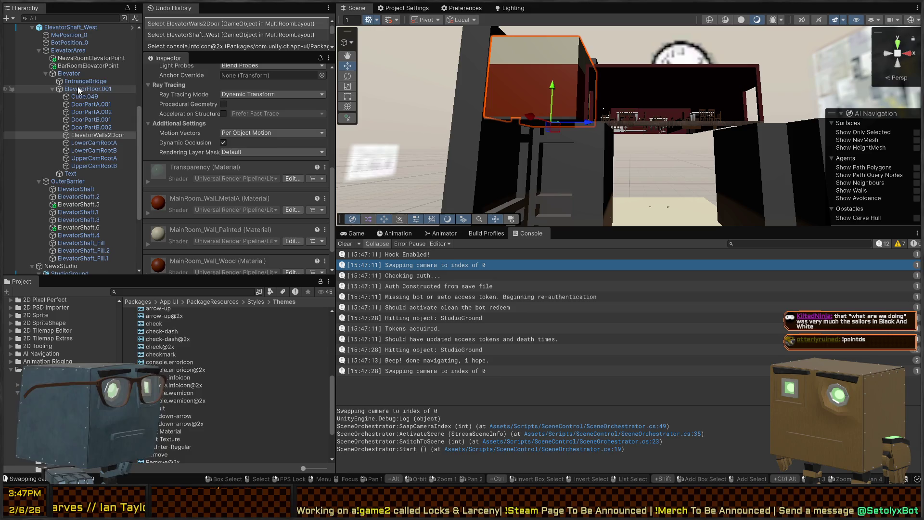
{"action": "left_click", "coordinate": [83, 73]}
{"action": "left_click", "coordinate": [241, 244]}
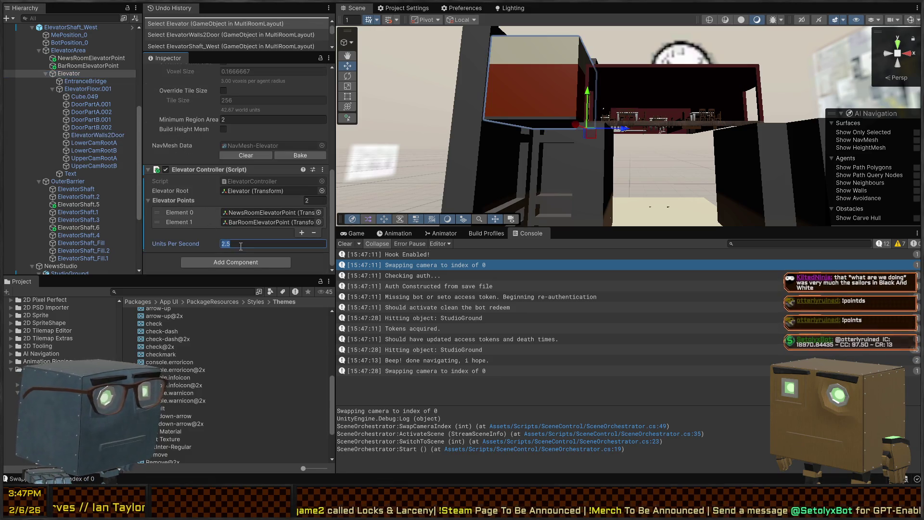
{"action": "type", "text": "8"}
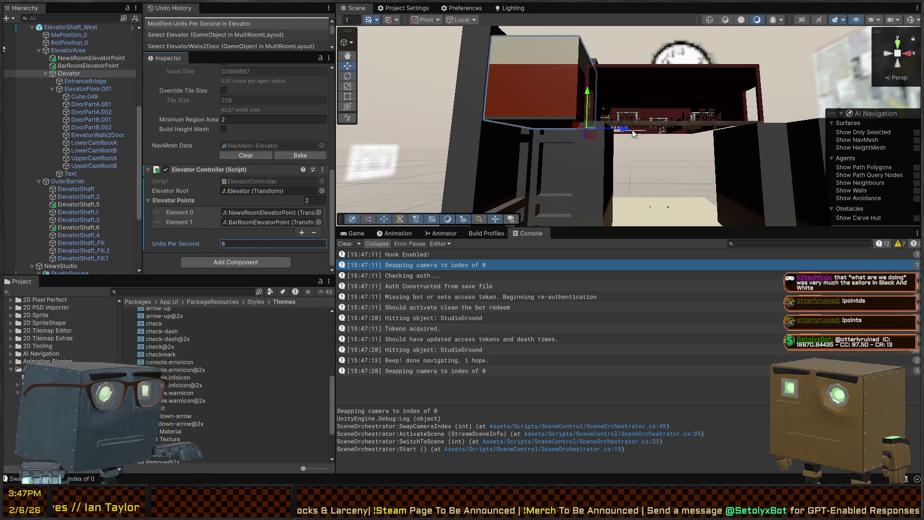
{"action": "key", "text": "ctrl+p"}
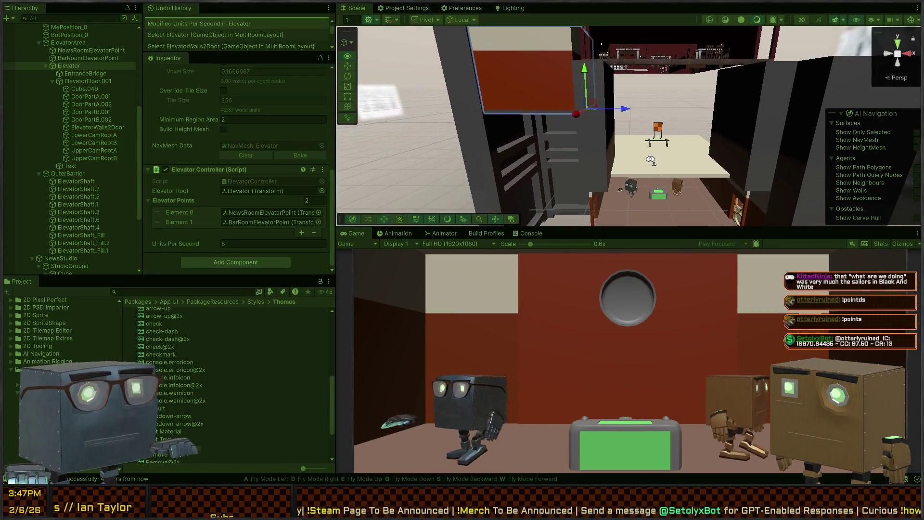
Fly the scene camera toward the elevator door, then stop play mode and return to Visual Studio
{"action": "key", "text": "e"}
{"action": "mouse_move", "coordinate": [649, 163]}
{"action": "left_mouse_down"}
{"action": "mouse_move", "coordinate": [435, 127]}
{"action": "mouse_move", "coordinate": [435, 118]}
{"action": "mouse_move", "coordinate": [613, 109]}
{"action": "left_mouse_up"}
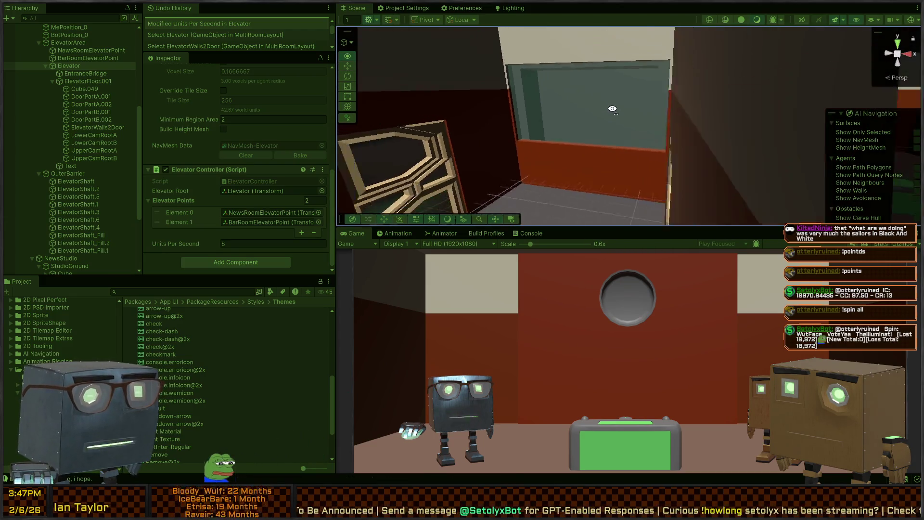
{"action": "left_click", "coordinate": [612, 109]}
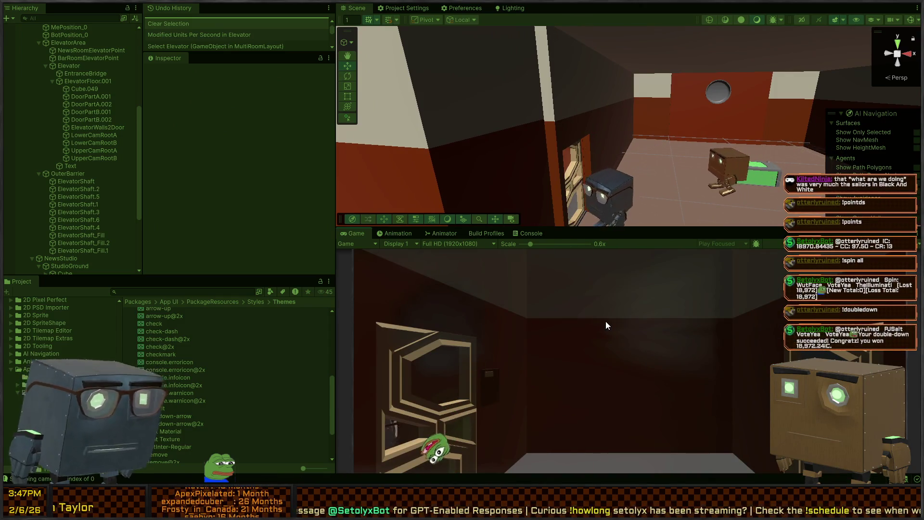
{"action": "key", "text": "ctrl+p"}
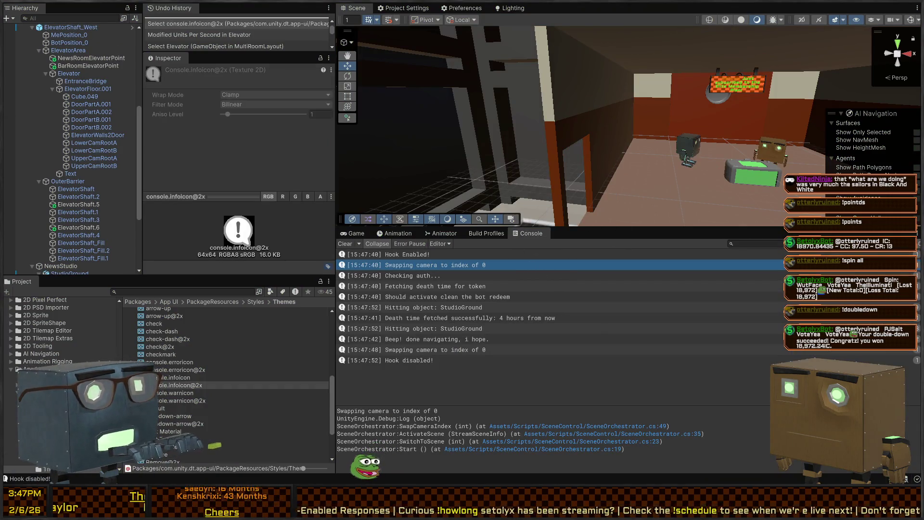
{"action": "key", "text": "alt+Tab"}
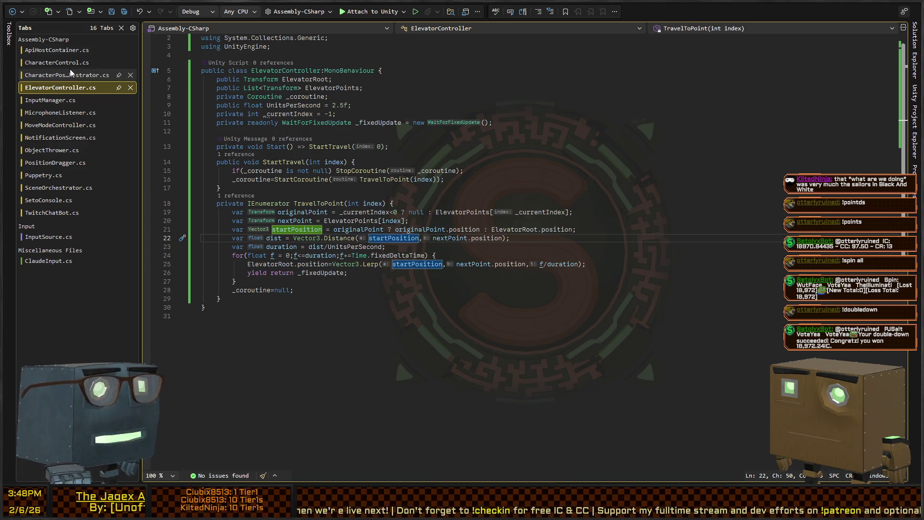
Open SceneOrchestrator.cs at the top, select the line 11 comment, then return to Unity
{"action": "left_click", "coordinate": [62, 189]}
{"action": "scroll", "coordinate": [450, 212], "scroll_direction": "up", "scroll_amount": 14}
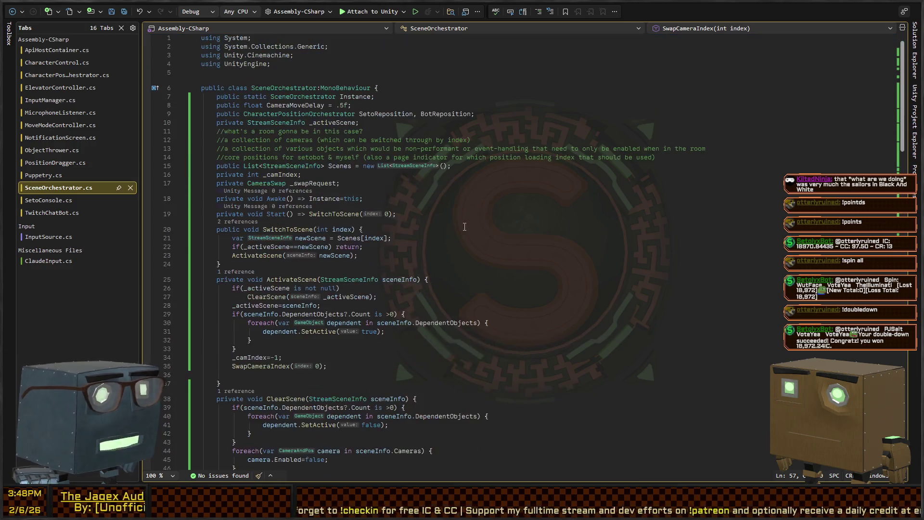
{"action": "triple_click", "coordinate": [438, 131]}
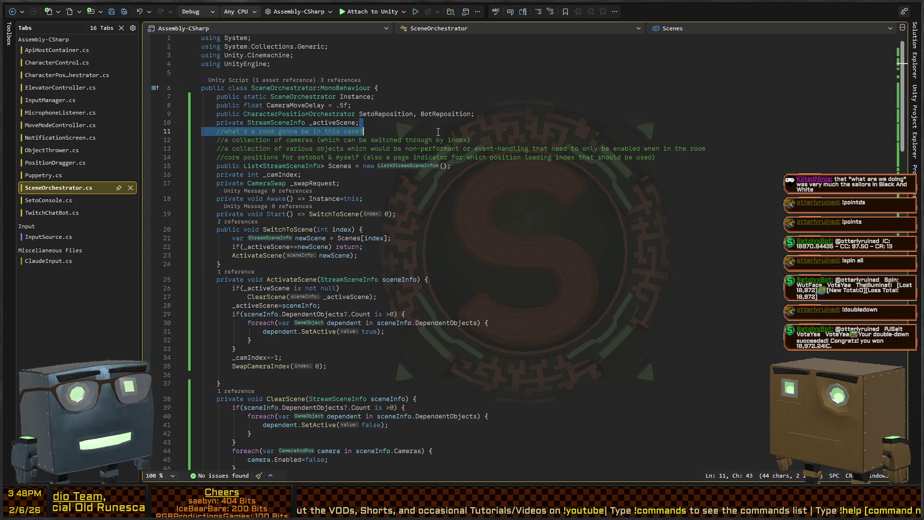
{"action": "key", "text": "alt+Tab"}
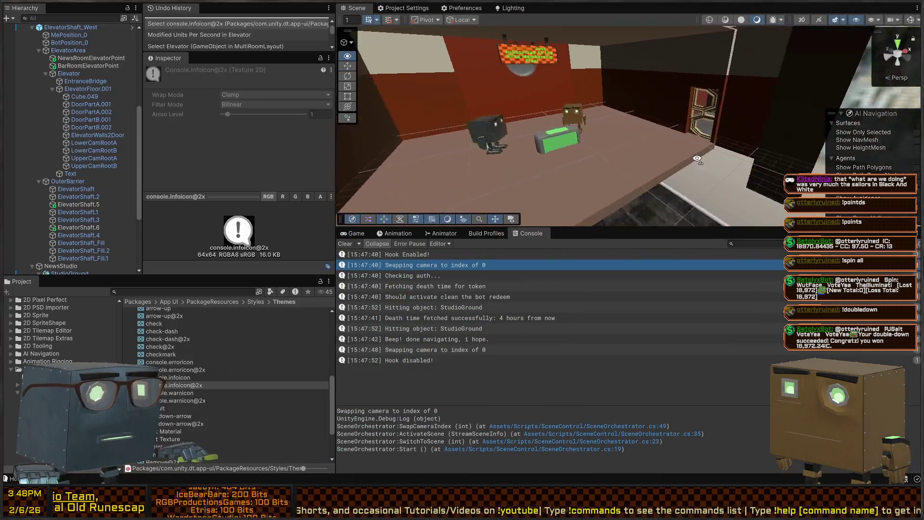
{"action": "mouse_move", "coordinate": [615, 110]}
{"action": "left_mouse_down"}
{"action": "mouse_move", "coordinate": [587, 130]}
{"action": "mouse_move", "coordinate": [545, 115]}
{"action": "mouse_move", "coordinate": [607, 114]}
{"action": "mouse_move", "coordinate": [554, 109]}
{"action": "left_mouse_up"}
{"action": "key", "text": "w"}
{"action": "key", "text": "s"}
{"action": "key", "text": "w"}
{"action": "key", "text": "alt+Tab"}
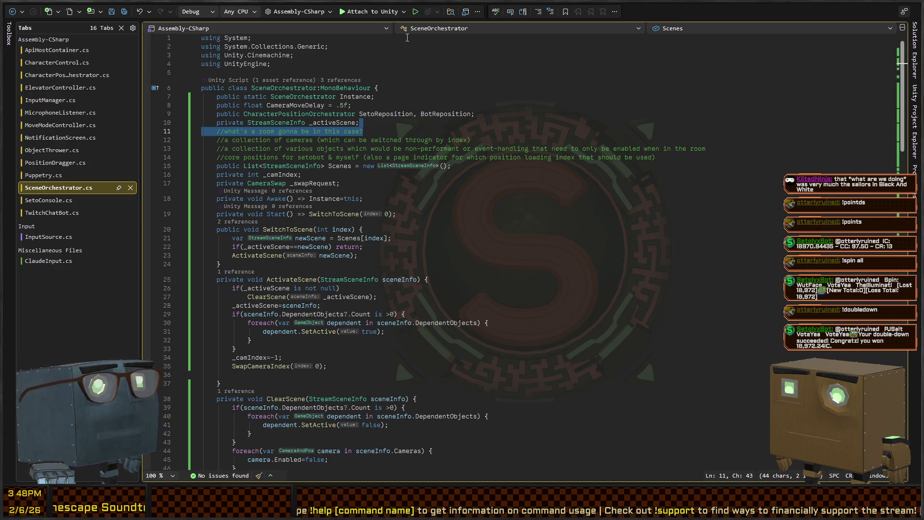
Add a 'public ElevatorController Elevator;' field to SceneOrchestrator's declarations
{"action": "left_click", "coordinate": [388, 116]}
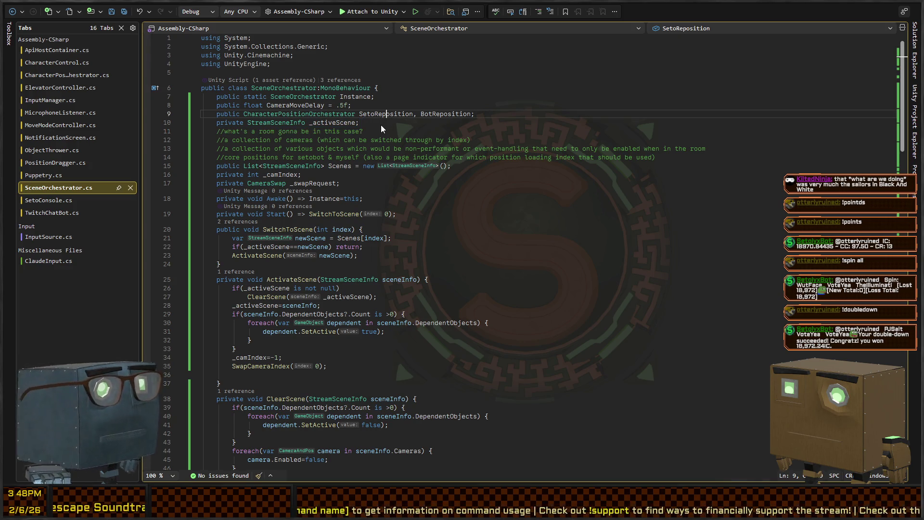
{"action": "key", "text": "Down"}
{"action": "key", "text": "ctrl+Return"}
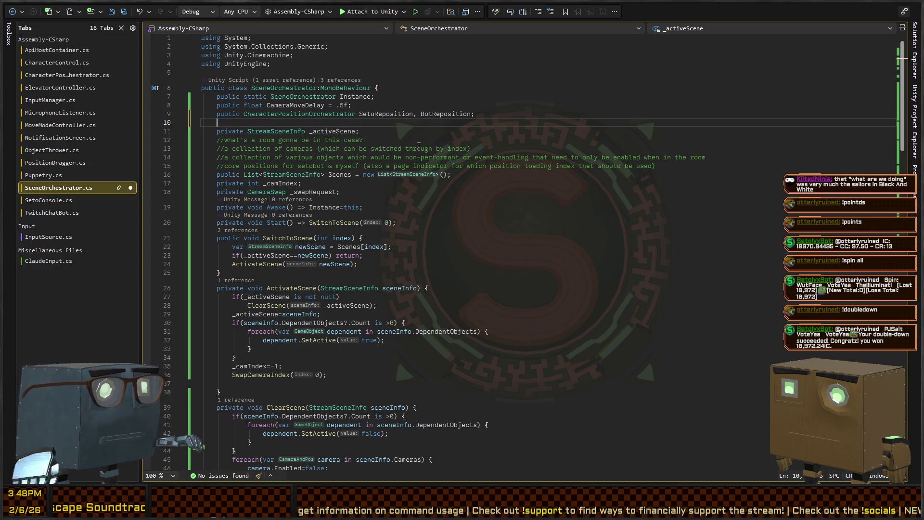
{"action": "type", "text": "vatorController Elevator;"}
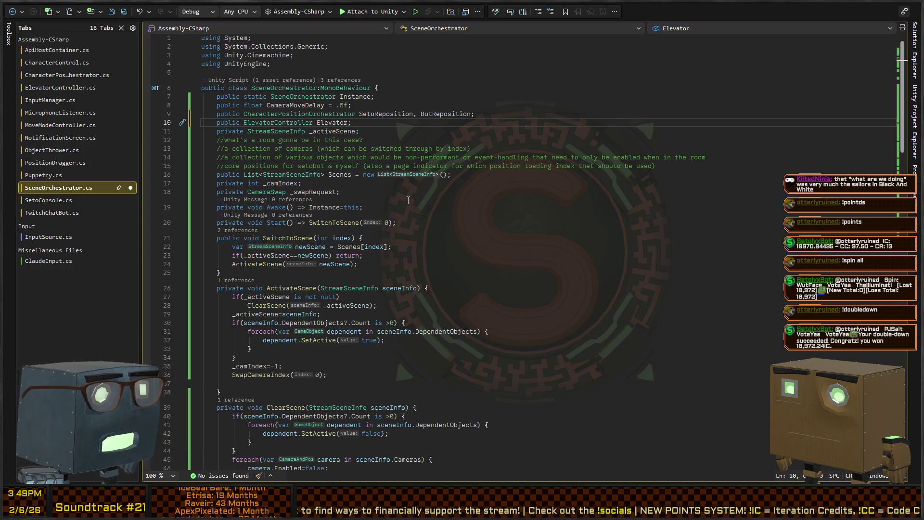
Rename StreamSceneInfo's PageIndex field to ElevatorIndex
{"action": "scroll", "coordinate": [410, 199], "scroll_direction": "down", "scroll_amount": 20}
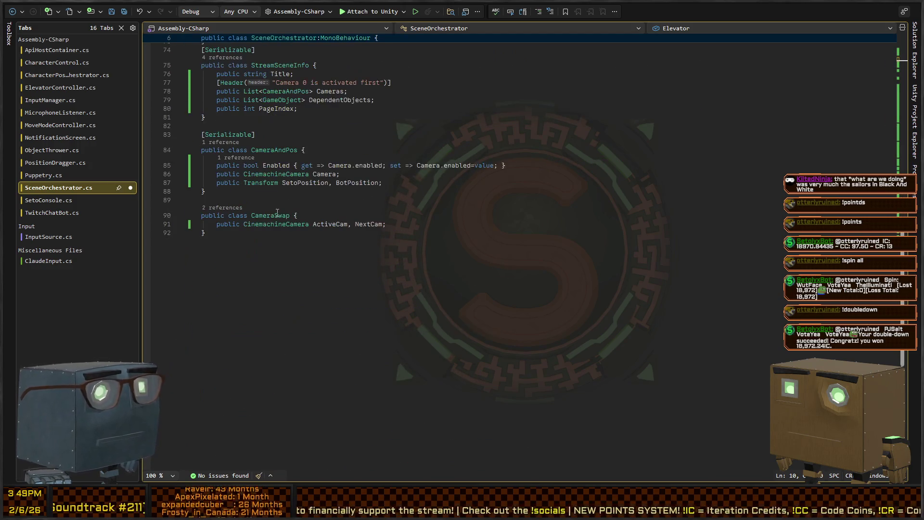
{"action": "scroll", "coordinate": [299, 224], "scroll_direction": "up", "scroll_amount": 2}
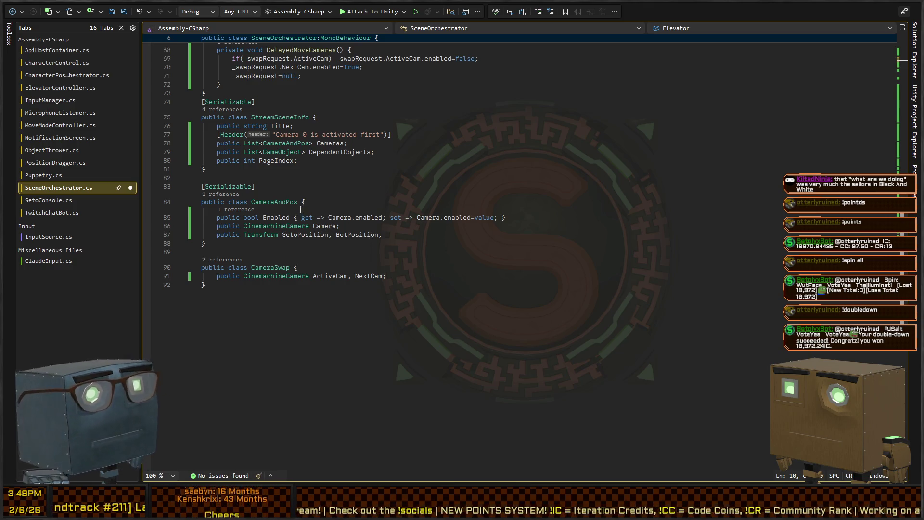
{"action": "left_click", "coordinate": [305, 160]}
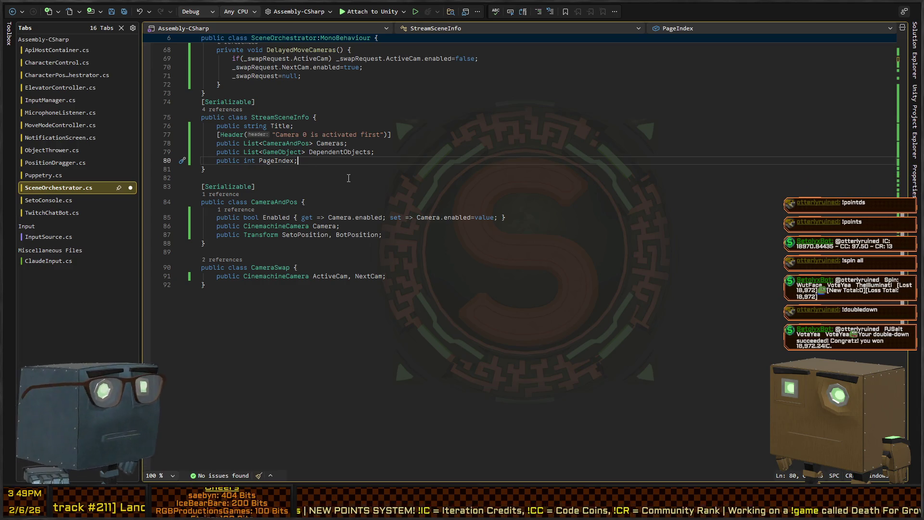
{"action": "key", "text": "Return"}
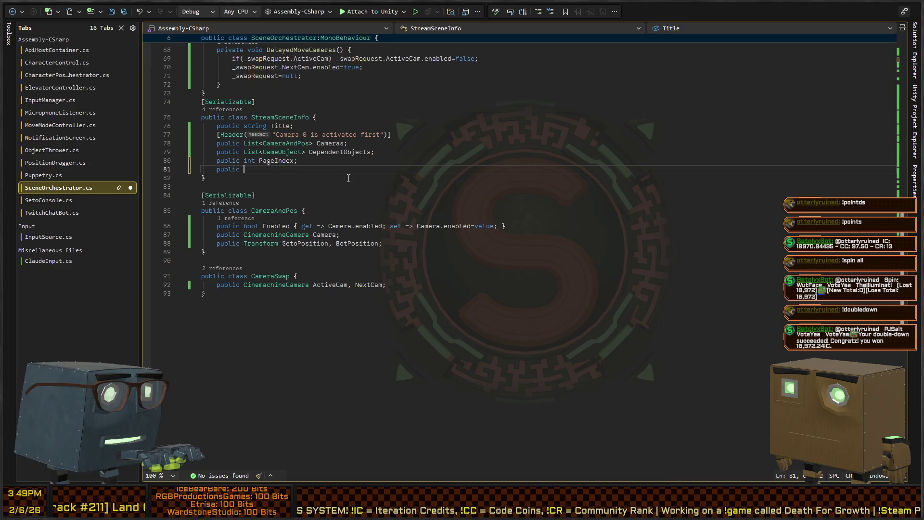
{"action": "type", "text": "int"}
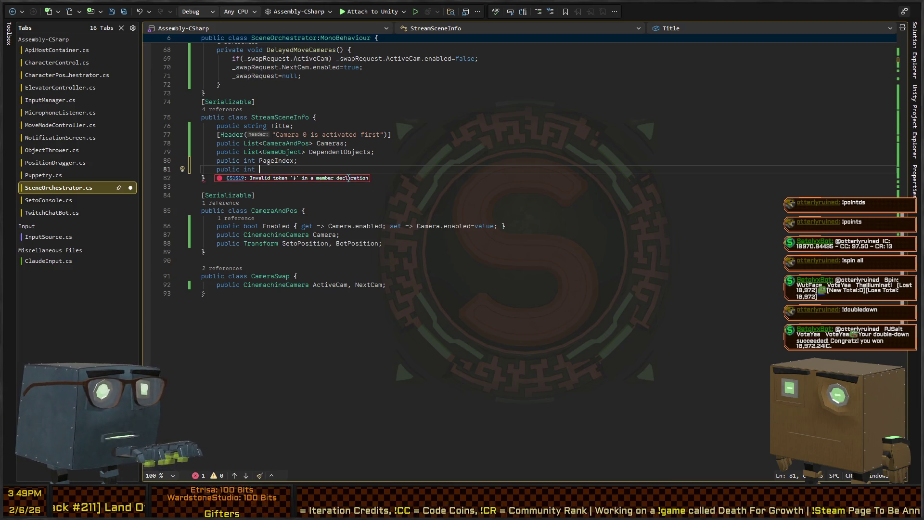
{"action": "key", "text": "ctrl+BackSpace"}
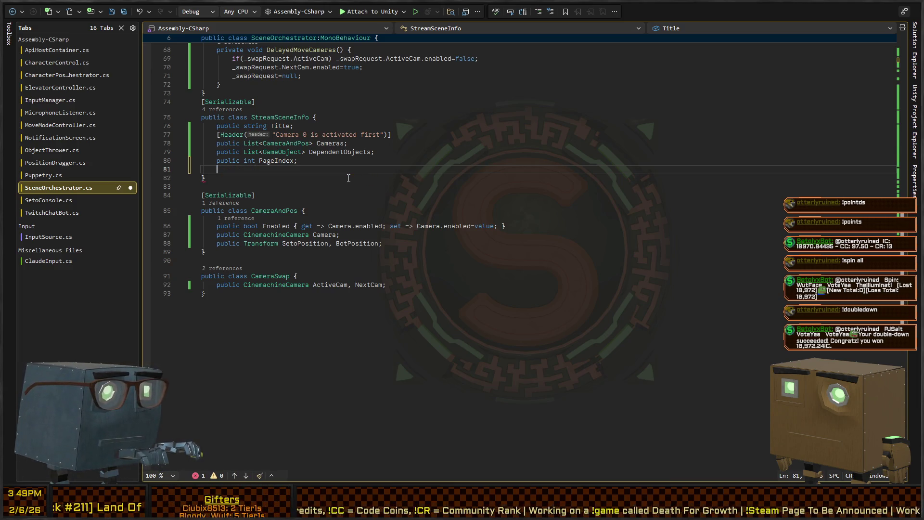
{"action": "key", "text": "BackSpace"}
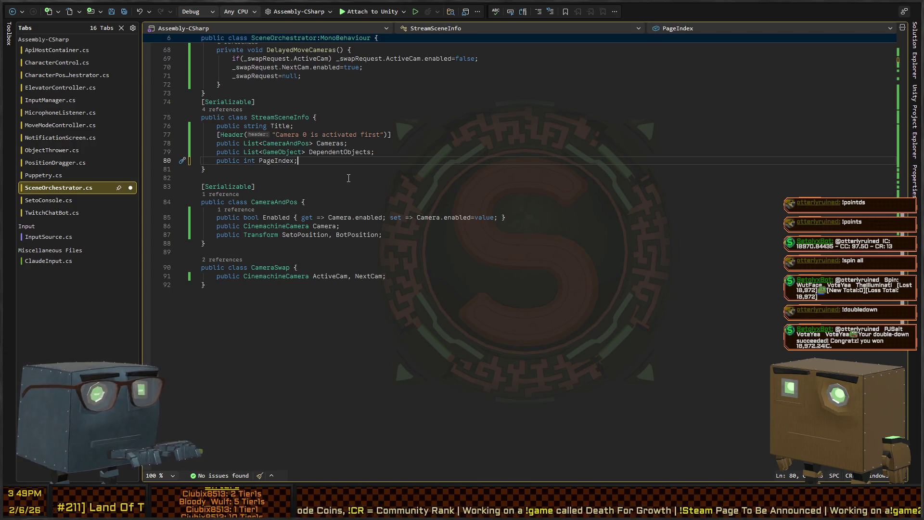
{"action": "key", "text": "Left"}
{"action": "key", "text": "ctrl+shift+Left"}
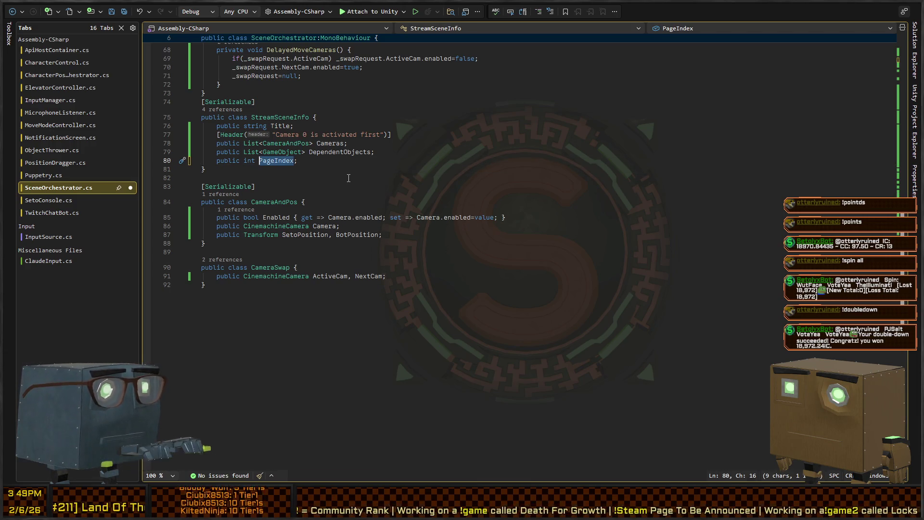
{"action": "type", "text": "Elev"}
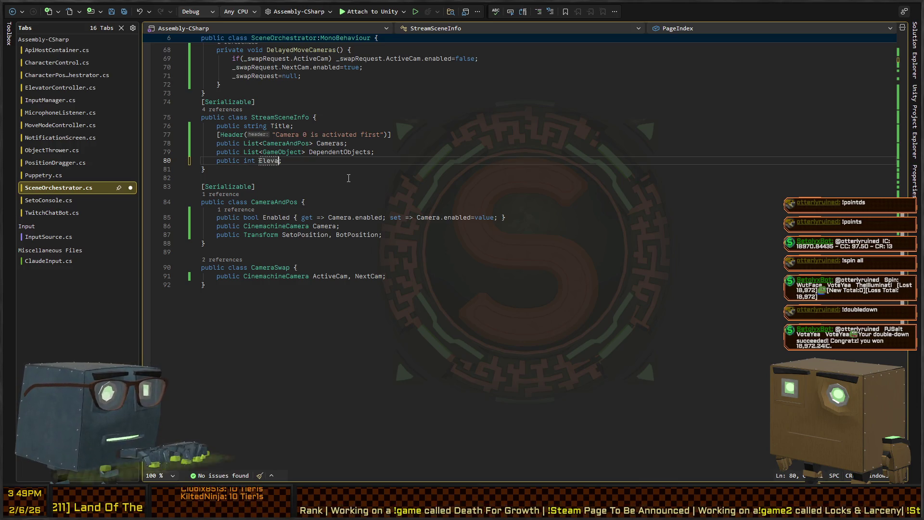
{"action": "type", "text": "Index"}
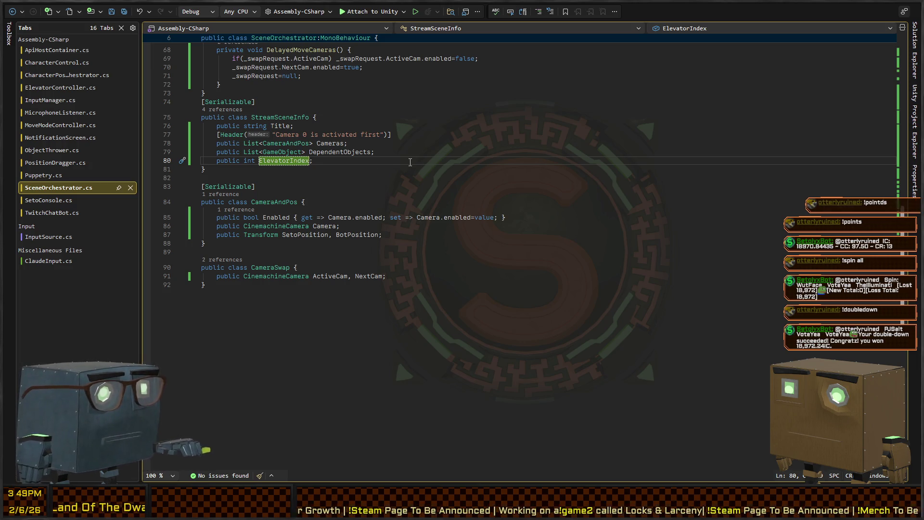
Review the SwapCameraIndex and scene-activation code, then return to Unity
{"action": "scroll", "coordinate": [424, 165], "scroll_direction": "up", "scroll_amount": 10}
{"action": "left_click", "coordinate": [539, 169]}
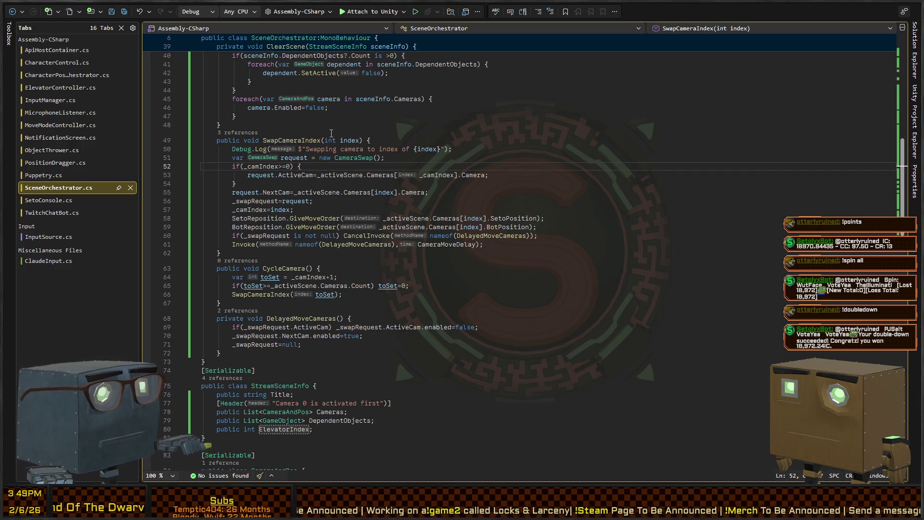
{"action": "scroll", "coordinate": [298, 218], "scroll_direction": "down", "scroll_amount": 6}
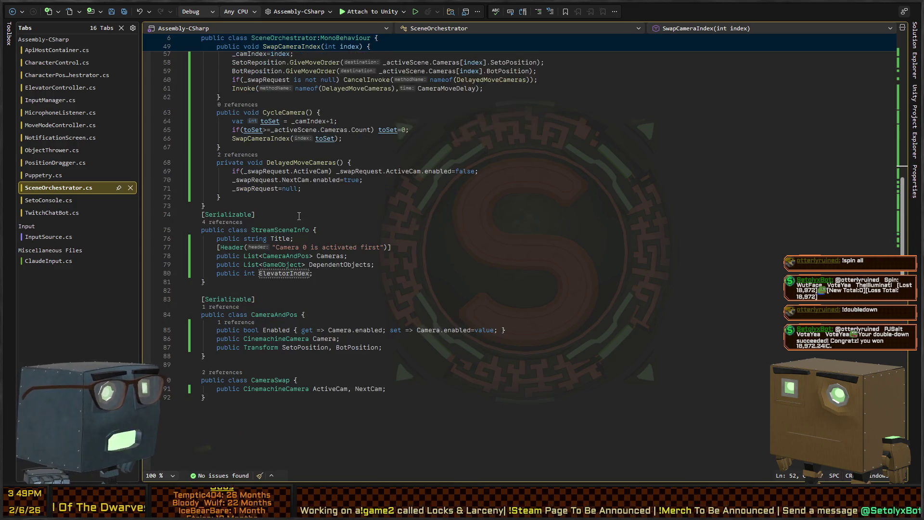
{"action": "scroll", "coordinate": [304, 262], "scroll_direction": "up", "scroll_amount": 13}
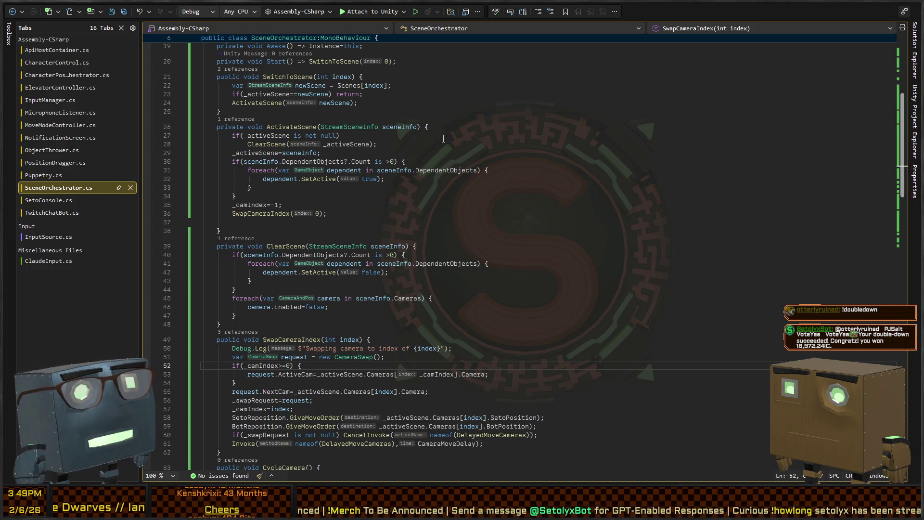
{"action": "key", "text": "alt+Tab"}
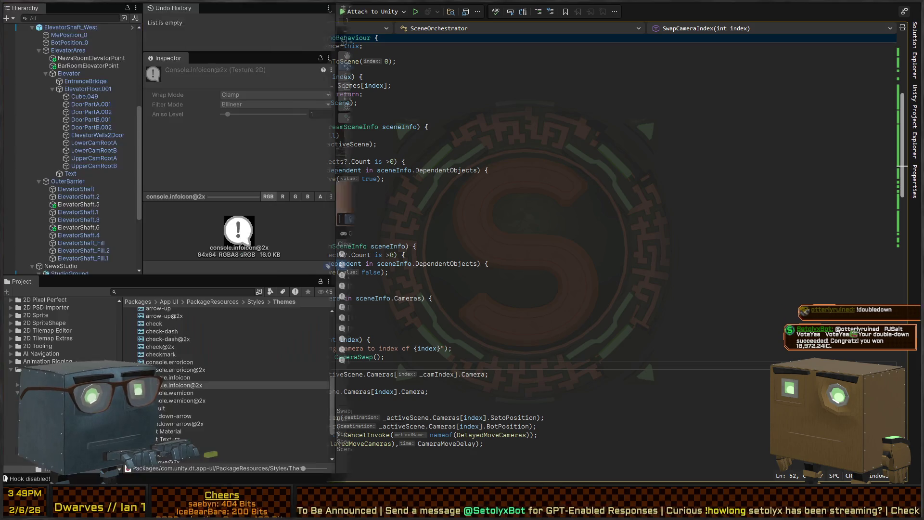
{"action": "key", "text": "w"}
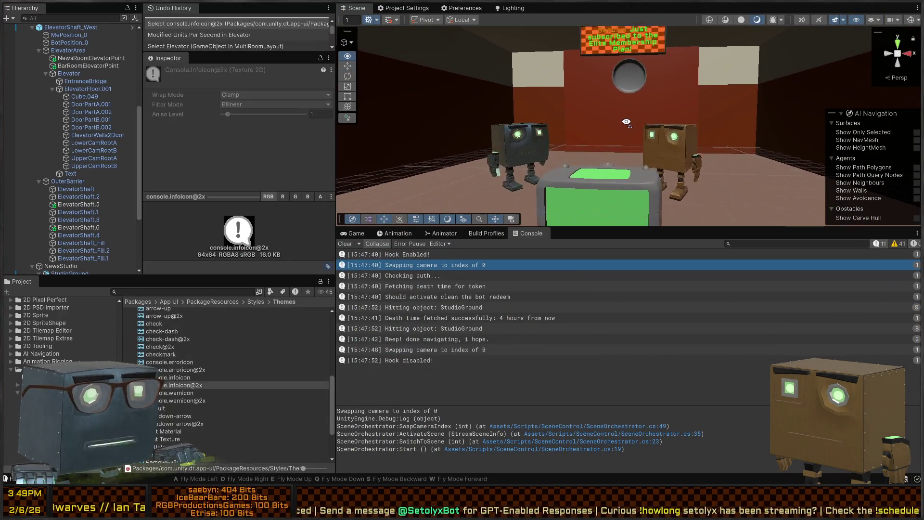
{"action": "mouse_move", "coordinate": [649, 133]}
{"action": "left_mouse_down"}
{"action": "mouse_move", "coordinate": [548, 119]}
{"action": "mouse_move", "coordinate": [647, 137]}
{"action": "left_mouse_up"}
{"action": "key", "text": "alt+Tab"}
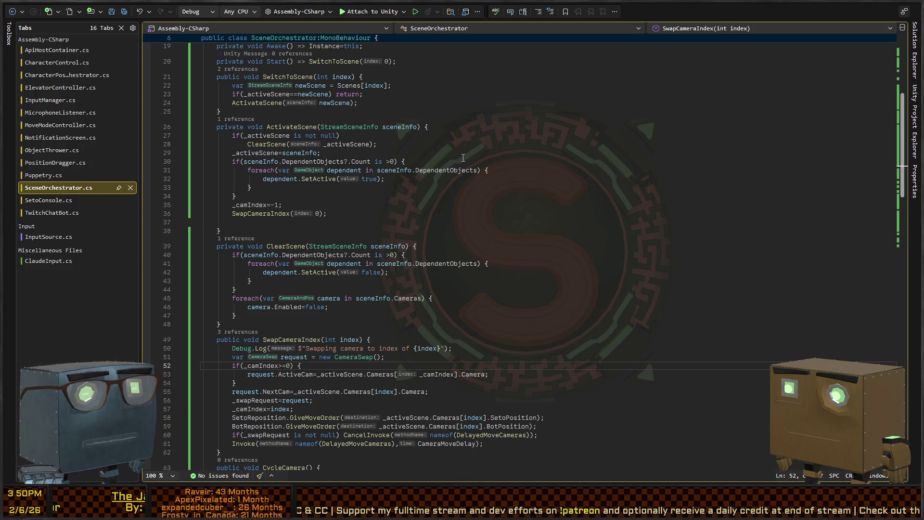
{"action": "key", "text": "alt+Tab"}
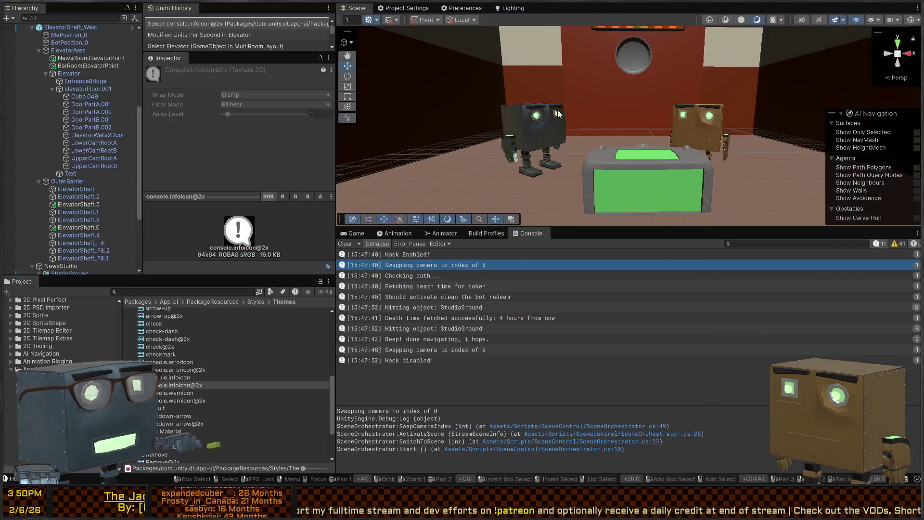
{"action": "mouse_move", "coordinate": [521, 77]}
{"action": "left_mouse_down"}
{"action": "mouse_move", "coordinate": [419, 83]}
{"action": "mouse_move", "coordinate": [495, 106]}
{"action": "mouse_move", "coordinate": [481, 109]}
{"action": "mouse_move", "coordinate": [845, 106]}
{"action": "left_mouse_up"}
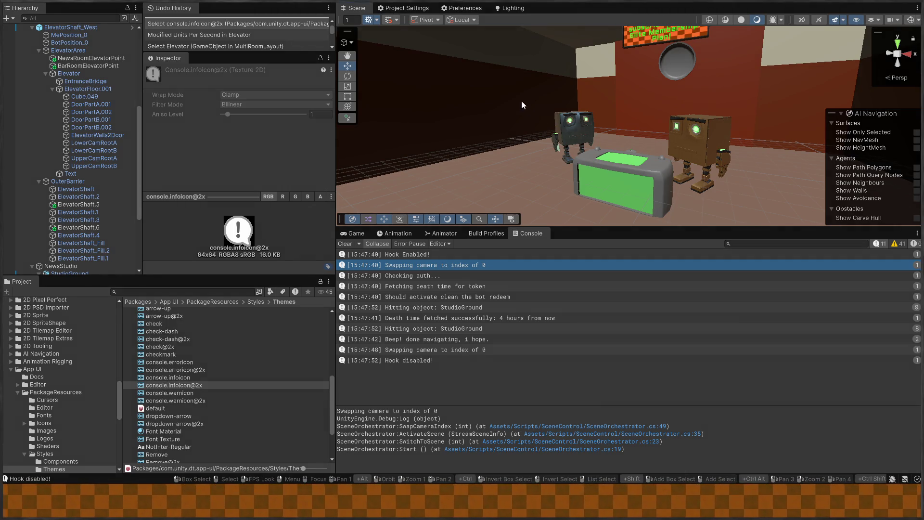
Enter play mode to test the elevator room scene
{"action": "key", "text": "ctrl+p"}
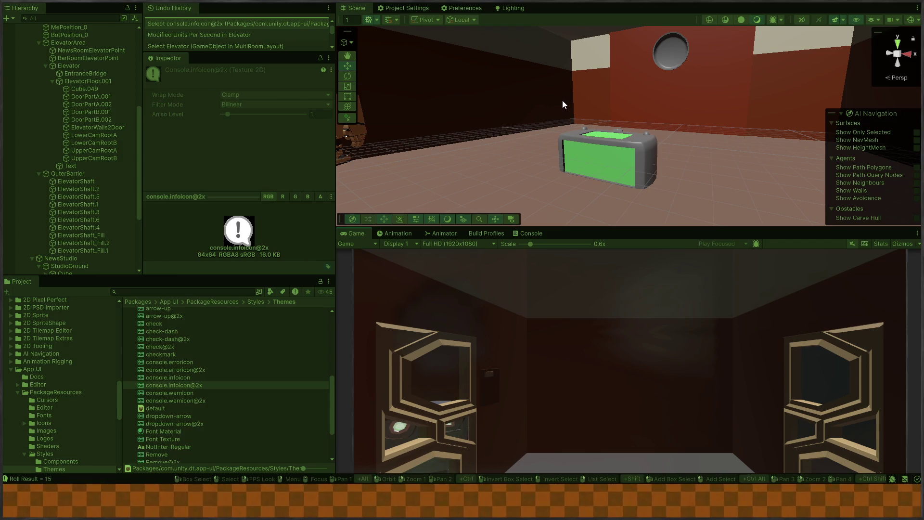
Stop play mode and swing the scene view around the robots toward the dark wall
{"action": "key", "text": "ctrl+p"}
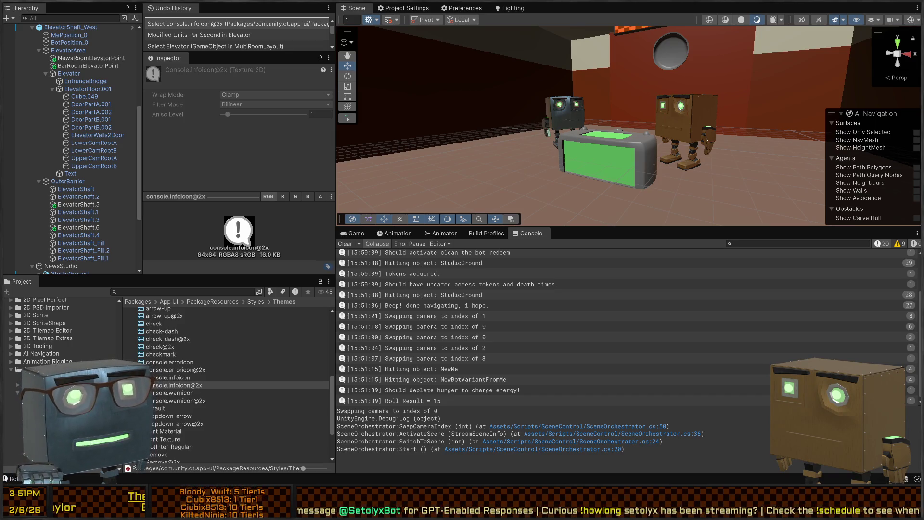
{"action": "mouse_move", "coordinate": [621, 115]}
{"action": "left_mouse_down"}
{"action": "mouse_move", "coordinate": [698, 123]}
{"action": "mouse_move", "coordinate": [686, 123]}
{"action": "left_mouse_up"}
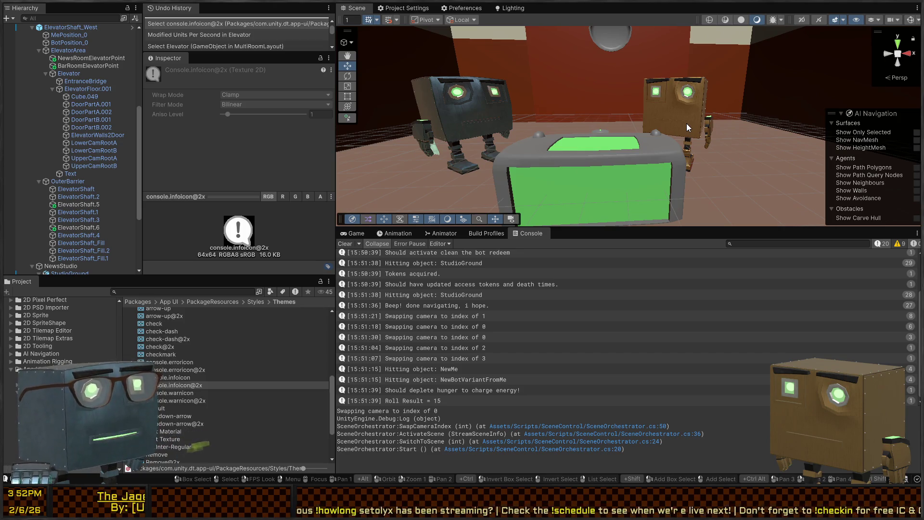
{"action": "mouse_move", "coordinate": [710, 61]}
{"action": "left_mouse_down"}
{"action": "mouse_move", "coordinate": [480, 102]}
{"action": "mouse_move", "coordinate": [577, 82]}
{"action": "mouse_move", "coordinate": [491, 115]}
{"action": "left_mouse_up"}
Select Elevator to view its NavMesh Surface settings and fly the scene view to its door
{"action": "left_click", "coordinate": [66, 75]}
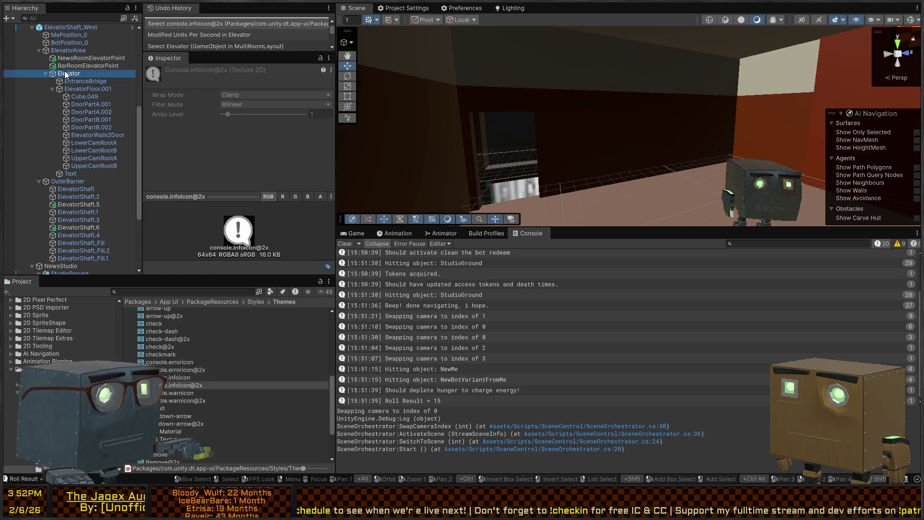
{"action": "scroll", "coordinate": [193, 145], "scroll_direction": "down", "scroll_amount": 3}
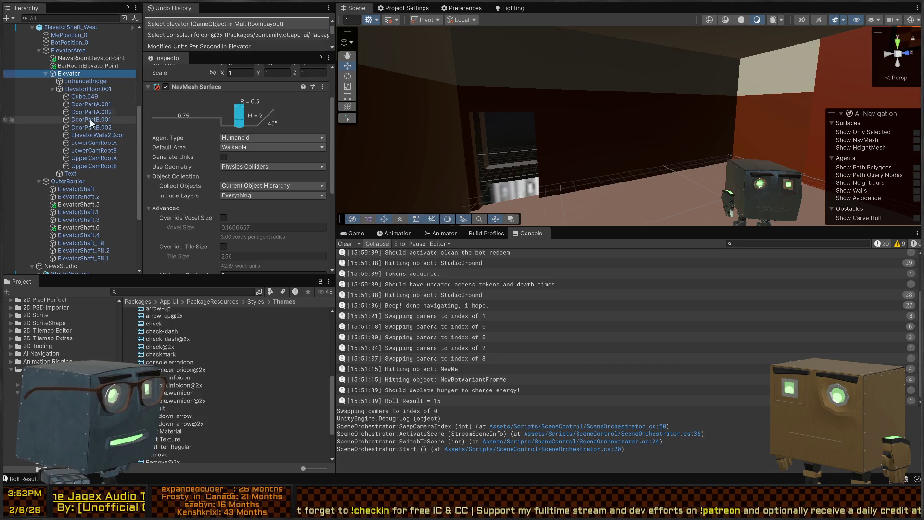
{"action": "right_click", "coordinate": [617, 96]}
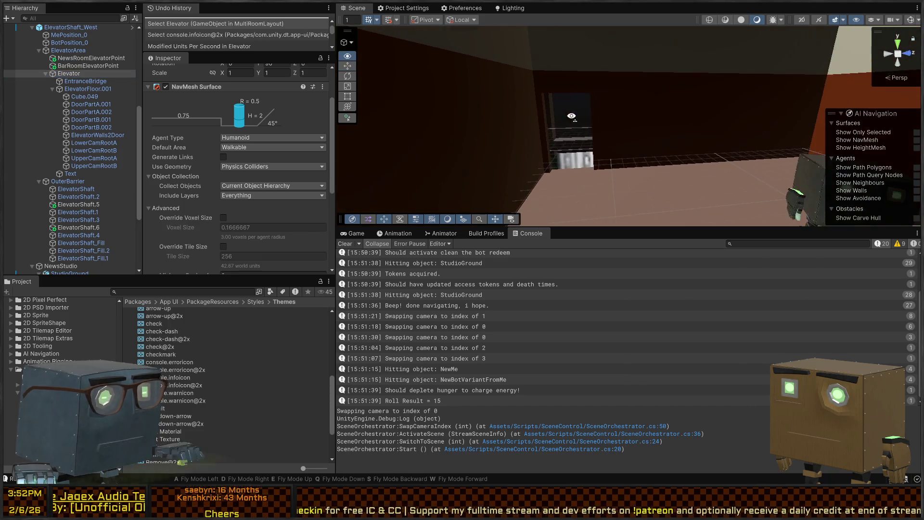
{"action": "key", "text": "w"}
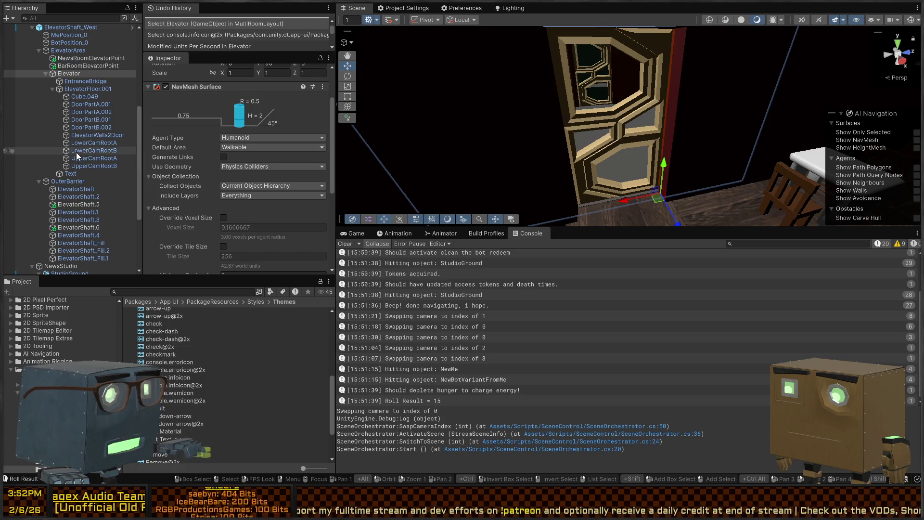
{"action": "scroll", "coordinate": [76, 152], "scroll_direction": "down", "scroll_amount": 3}
{"action": "scroll", "coordinate": [82, 168], "scroll_direction": "up", "scroll_amount": 7}
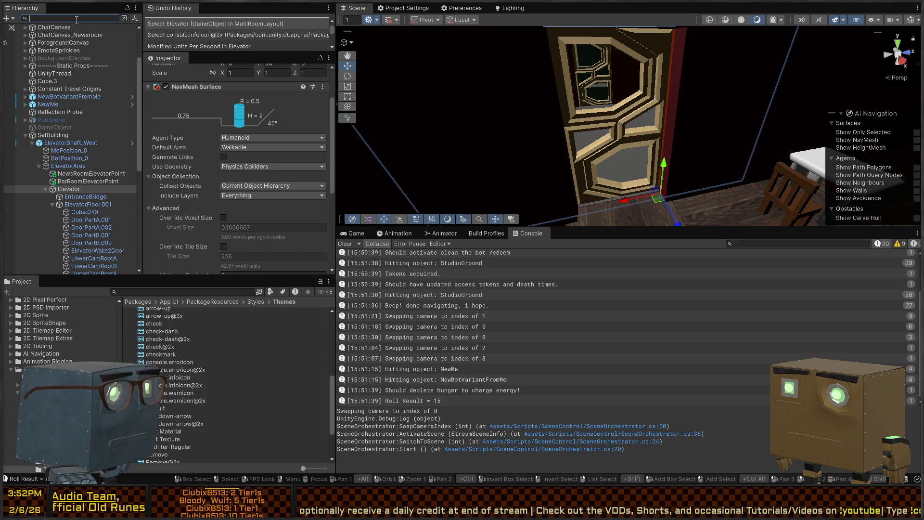
Filter the hierarchy, select both EntranceBridge NavMesh links and tick Auto Update Positions
{"action": "type", "text": "t=Nav"}
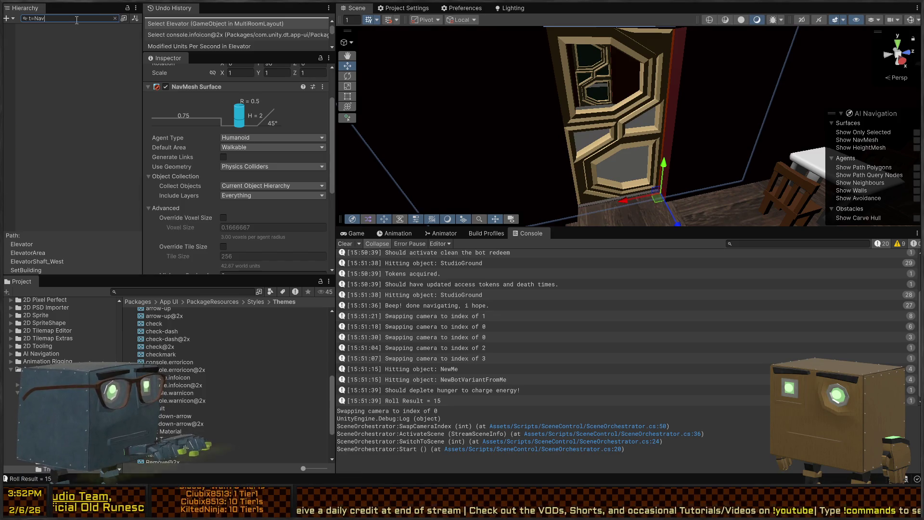
{"action": "type", "text": "MeshLink"}
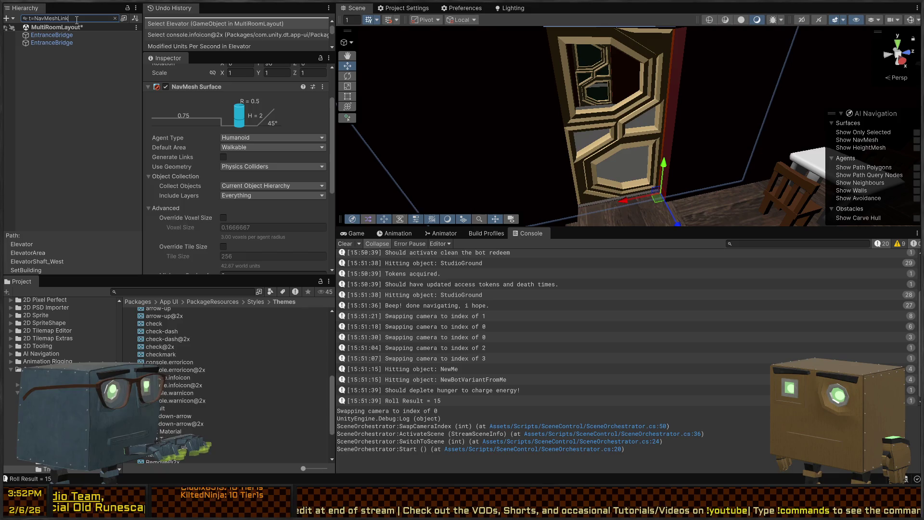
{"action": "left_click", "coordinate": [69, 36]}
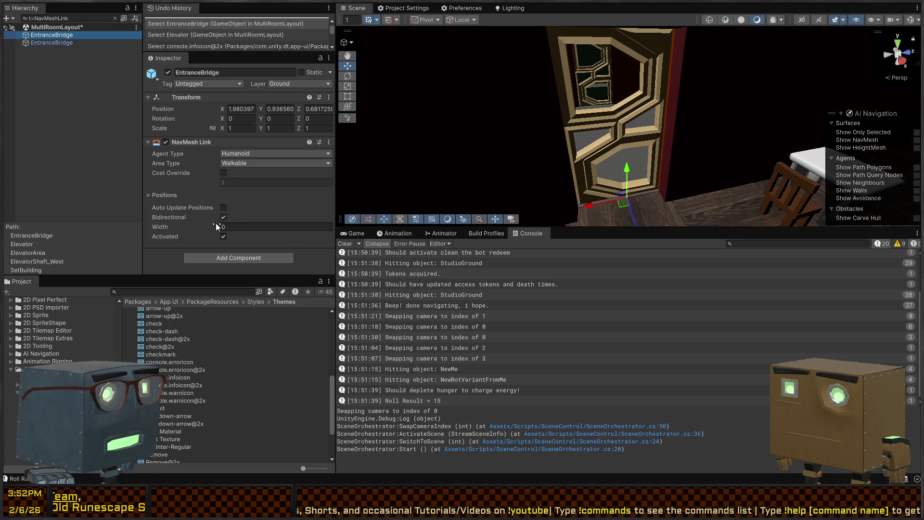
{"action": "left_click", "coordinate": [48, 42]}
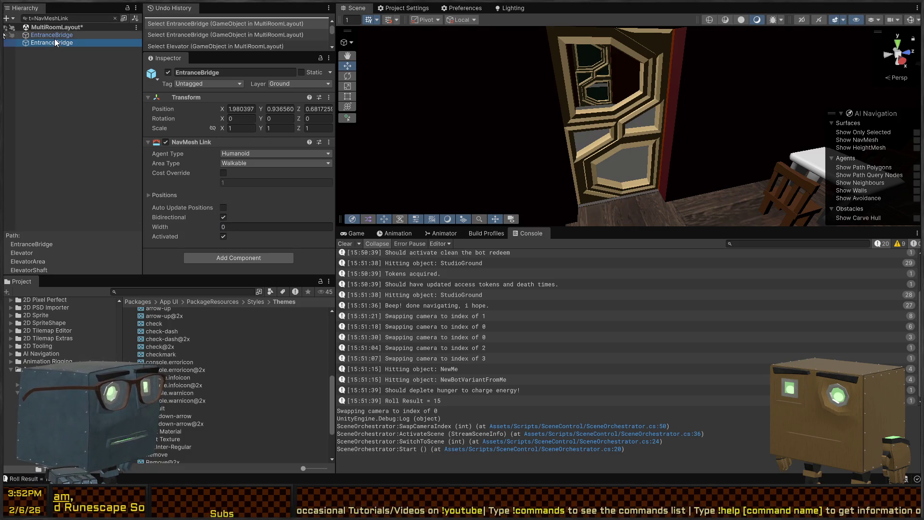
{"action": "left_click", "coordinate": [59, 38]}
{"action": "left_click", "coordinate": [53, 43], "text": "ctrl"}
{"action": "left_click", "coordinate": [223, 208]}
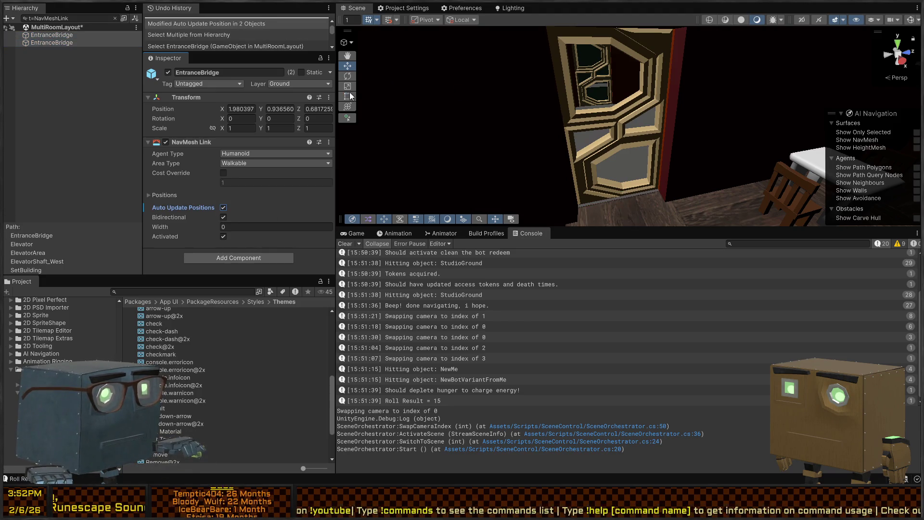
Test the bridges in play mode while looking around, stop, then switch to Visual Studio
{"action": "key", "text": "ctrl+p"}
{"action": "mouse_move", "coordinate": [633, 154]}
{"action": "left_mouse_down"}
{"action": "mouse_move", "coordinate": [664, 147]}
{"action": "mouse_move", "coordinate": [633, 148]}
{"action": "mouse_move", "coordinate": [716, 93]}
{"action": "mouse_move", "coordinate": [707, 93]}
{"action": "left_mouse_up"}
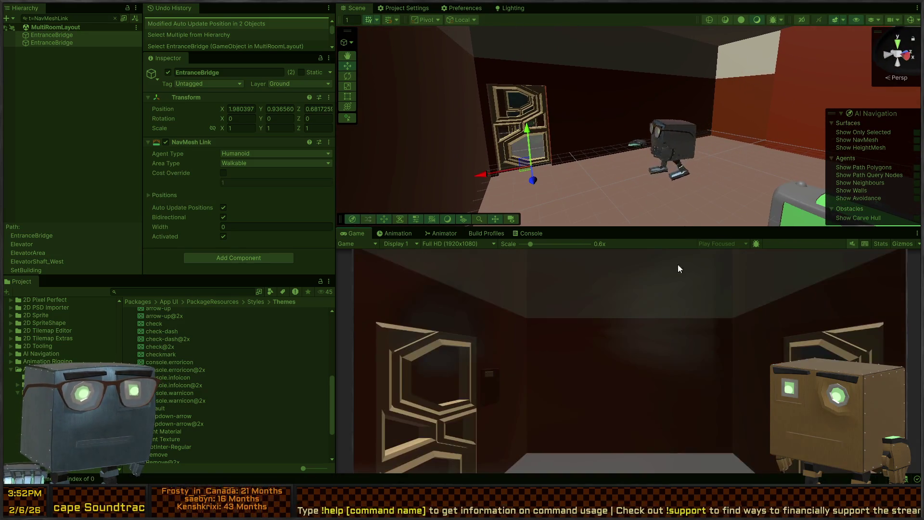
{"action": "mouse_move", "coordinate": [668, 145]}
{"action": "left_mouse_down"}
{"action": "mouse_move", "coordinate": [646, 120]}
{"action": "mouse_move", "coordinate": [665, 121]}
{"action": "mouse_move", "coordinate": [572, 159]}
{"action": "mouse_move", "coordinate": [637, 147]}
{"action": "mouse_move", "coordinate": [720, 167]}
{"action": "mouse_move", "coordinate": [716, 202]}
{"action": "mouse_move", "coordinate": [769, 196]}
{"action": "left_mouse_up"}
{"action": "key", "text": "ctrl+p"}
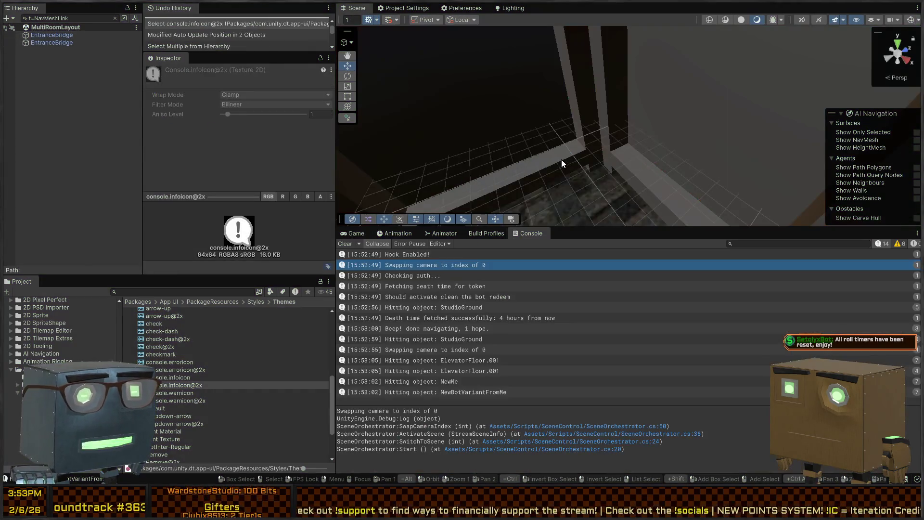
{"action": "mouse_move", "coordinate": [549, 180]}
{"action": "left_mouse_down"}
{"action": "mouse_move", "coordinate": [519, 136]}
{"action": "mouse_move", "coordinate": [688, 120]}
{"action": "mouse_move", "coordinate": [608, 75]}
{"action": "mouse_move", "coordinate": [618, 73]}
{"action": "left_mouse_up"}
{"action": "key", "text": "w"}
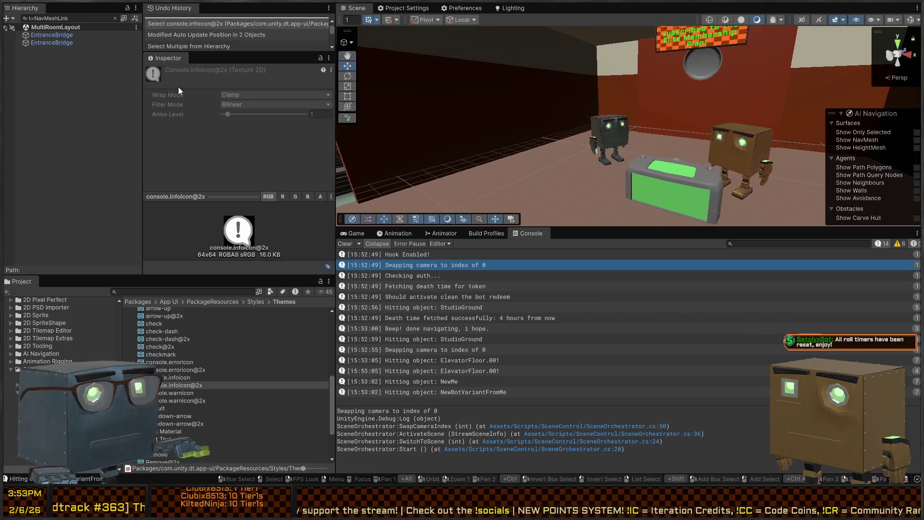
{"action": "key", "text": "alt+Tab"}
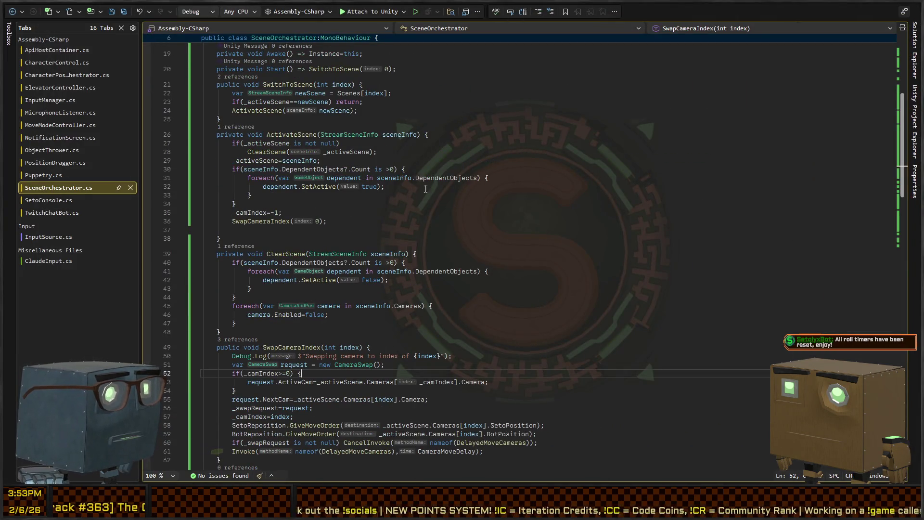
Add an Update() method whose Input.GetKeyDown(KeyCode.Alpha…) check calls Elevator.StartTravel(0)
{"action": "scroll", "coordinate": [365, 161], "scroll_direction": "up", "scroll_amount": 4}
{"action": "left_click", "coordinate": [456, 184]}
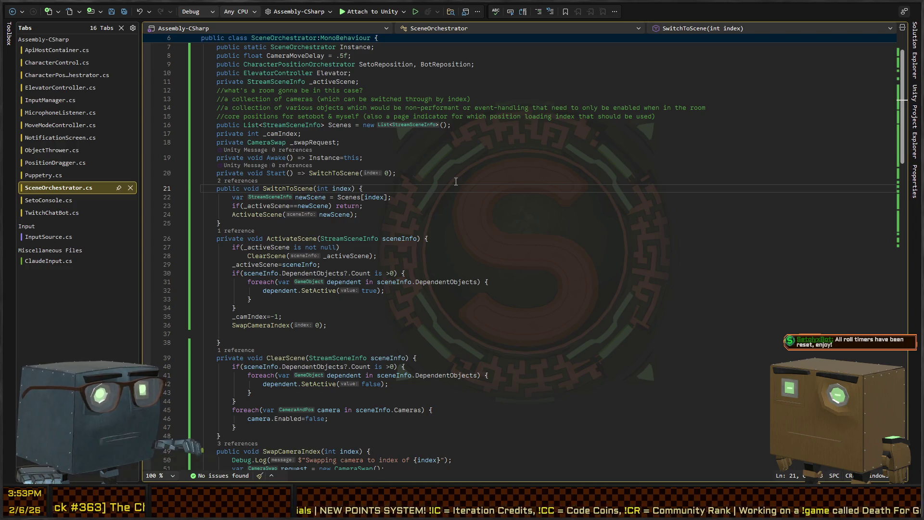
{"action": "key", "text": "Up"}
{"action": "key", "text": "End"}
{"action": "key", "text": "Return"}
{"action": "key", "text": "Return"}
{"action": "key", "text": "Return"}
{"action": "key", "text": "Up"}
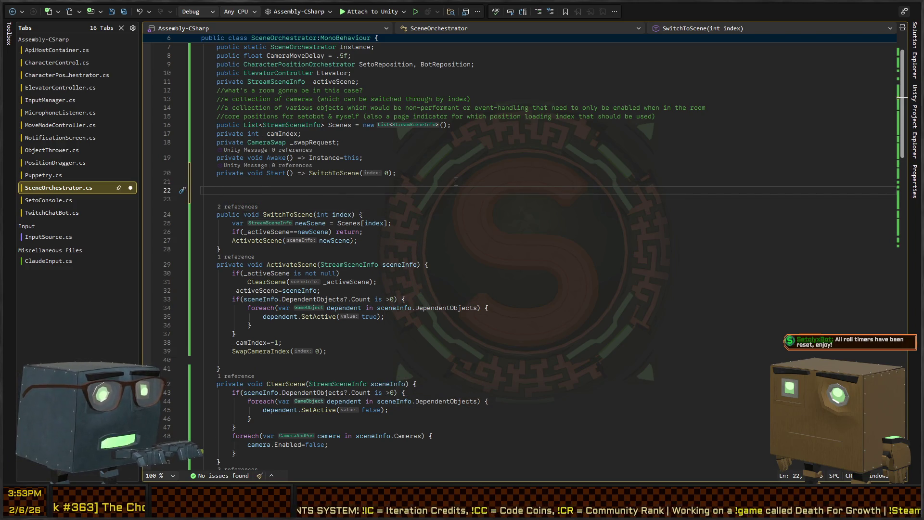
{"action": "key", "text": "Return"}
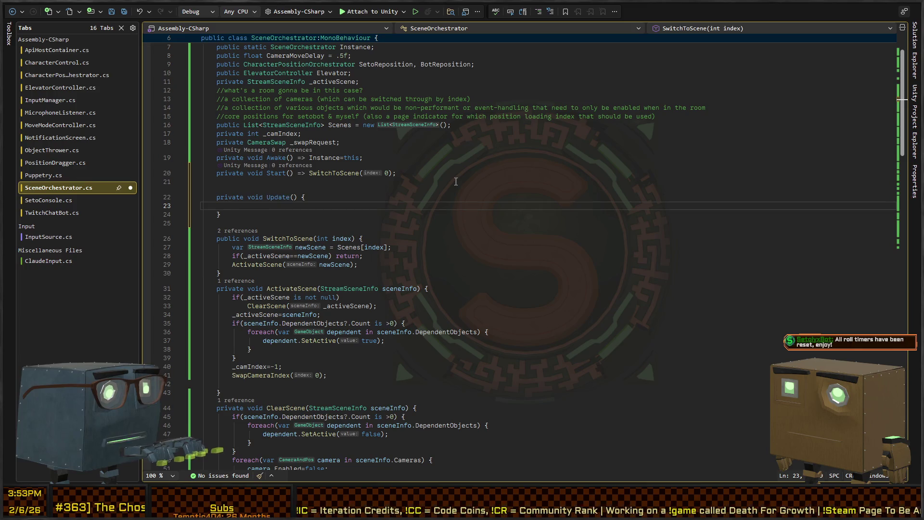
{"action": "type", "text": "if(Input"}
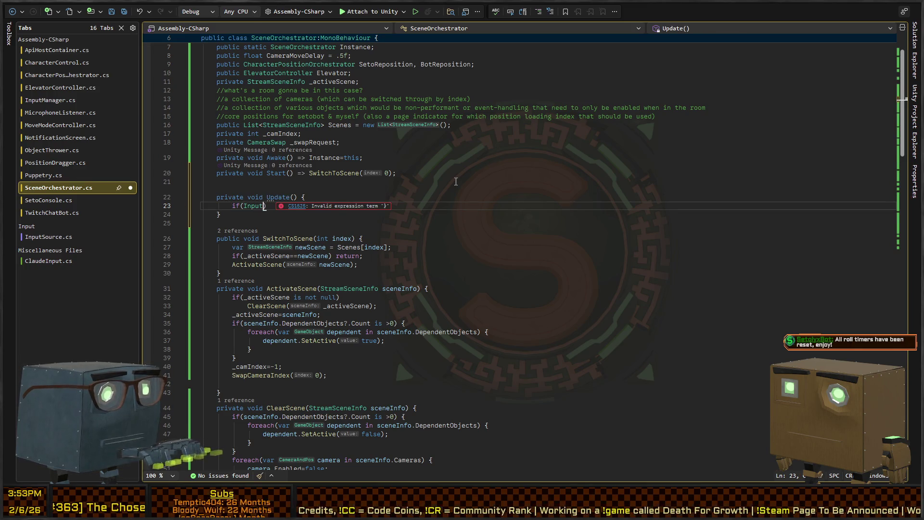
{"action": "type", "text": "."}
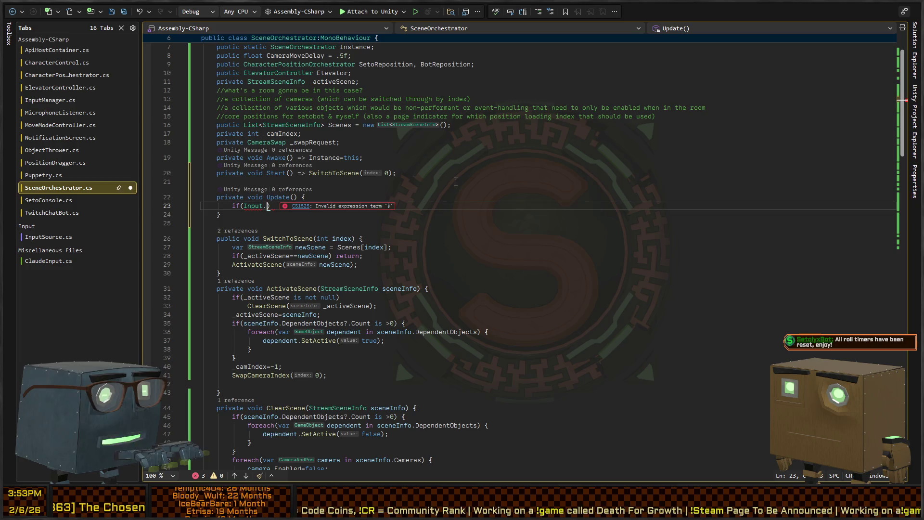
{"action": "type", "text": "GetKeyDown(KeyCode"}
{"action": "key", "text": "BackSpace"}
{"action": "type", "text": "Alpha"}
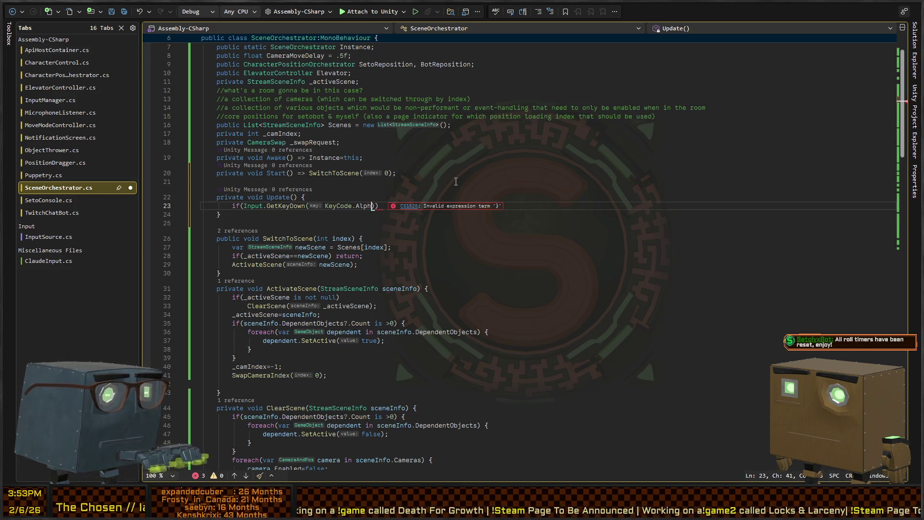
{"action": "type", "text": "0))"}
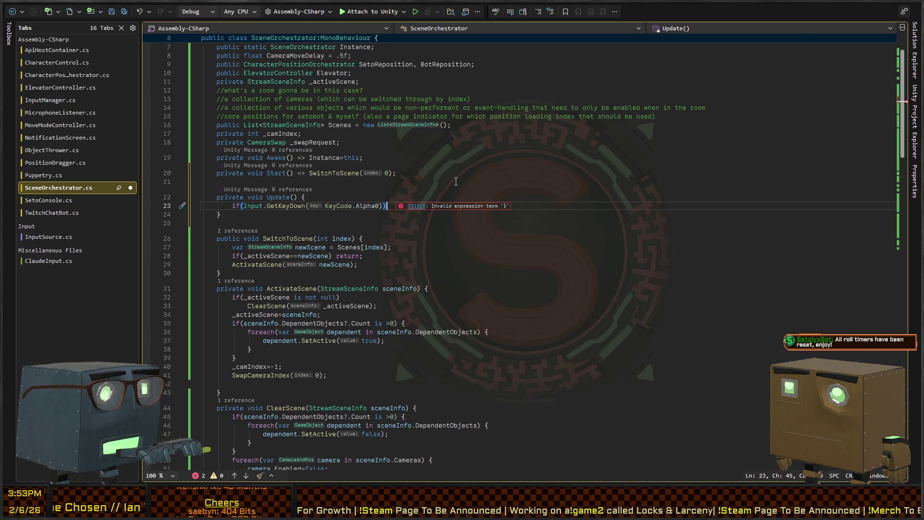
{"action": "type", "text": " {"}
{"action": "key", "text": "Return"}
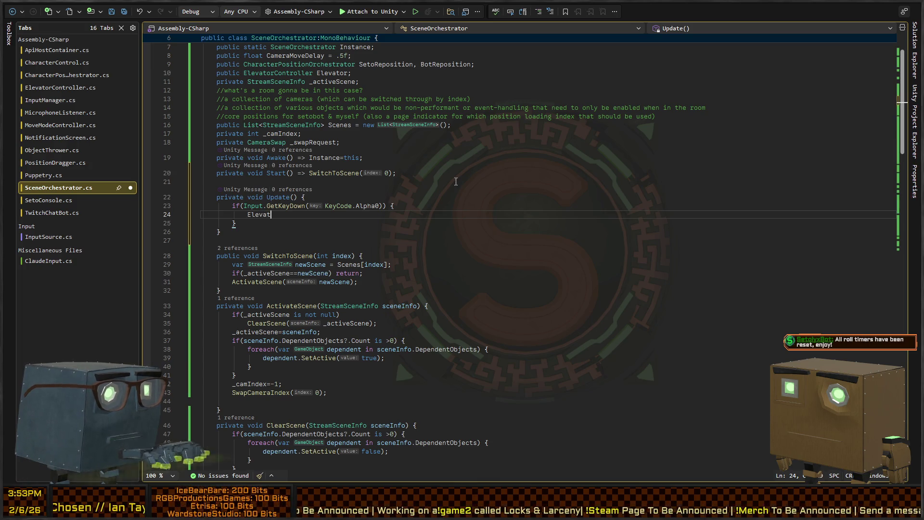
{"action": "key", "text": "BackSpace"}
{"action": "key", "text": "BackSpace"}
{"action": "key", "text": "BackSpace"}
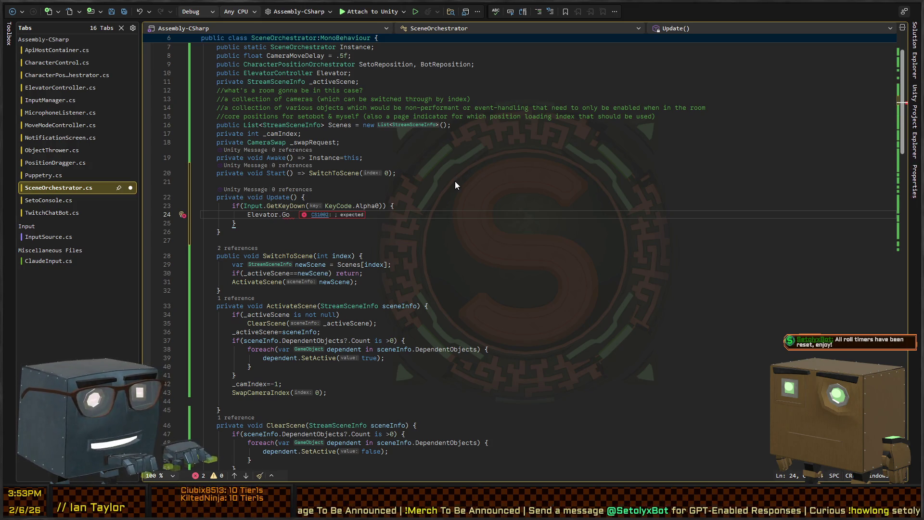
{"action": "key", "text": "ctrl+Tab"}
{"action": "key", "text": "ctrl+Tab"}
{"action": "key", "text": "ctrl+Tab"}
{"action": "key", "text": "ctrl+Tab"}
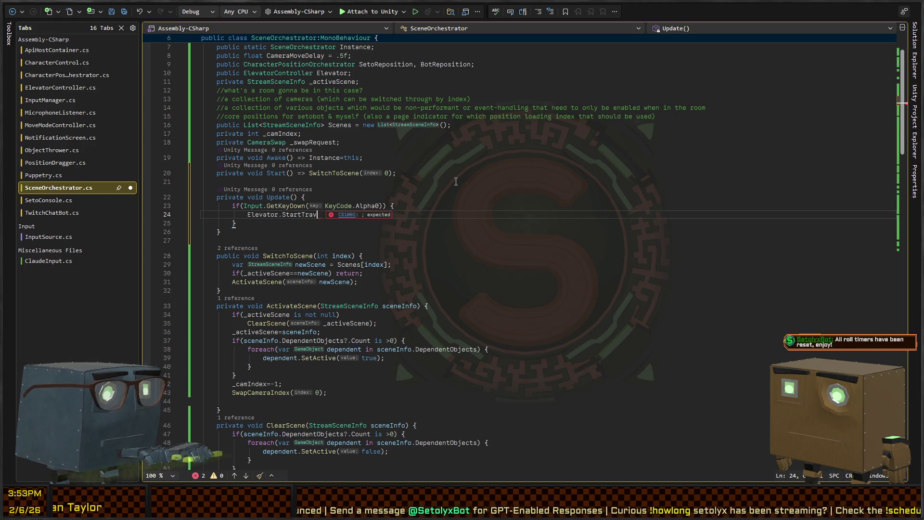
Use Alpha1 for the first check and duplicate the if block, making the copy call StartTravel(1)
{"action": "key", "text": "Up"}
{"action": "key", "text": "ctrl+Right"}
{"action": "key", "text": "Down"}
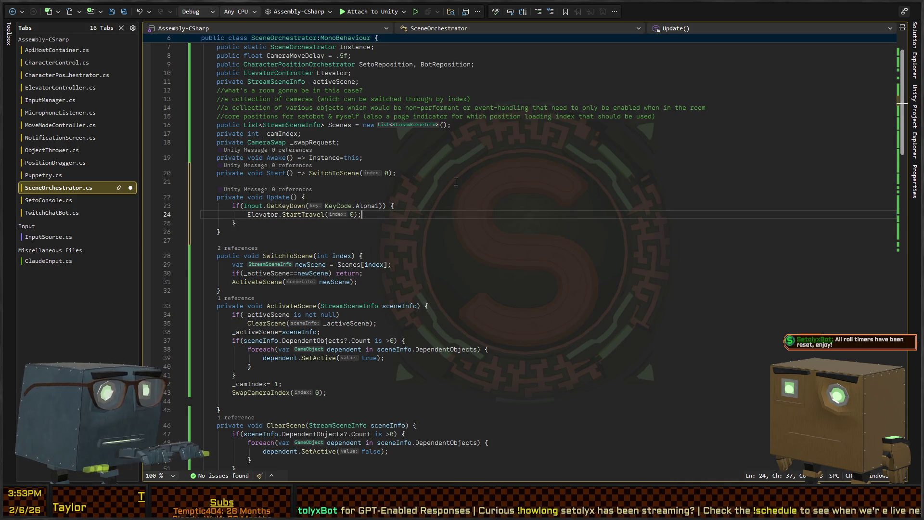
{"action": "key", "text": "shift+alt+equal"}
{"action": "key", "text": "shift+alt+equal"}
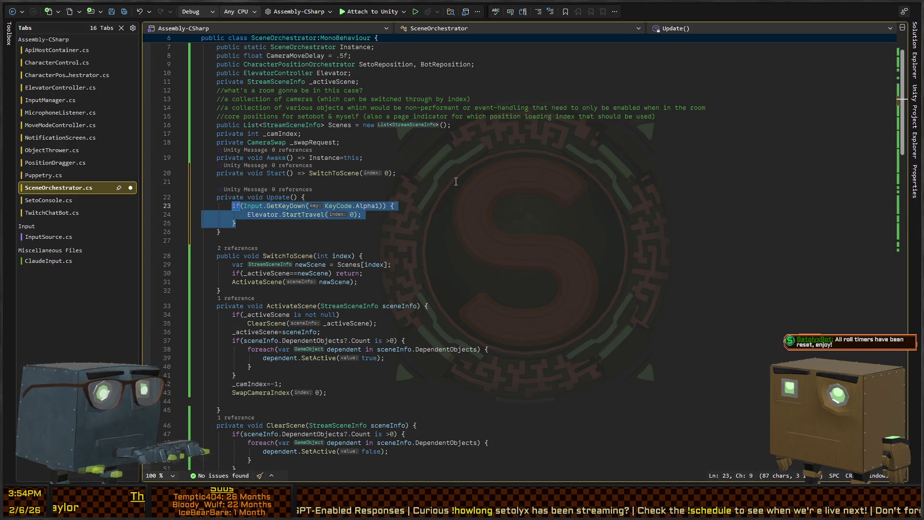
{"action": "key", "text": "ctrl+c"}
{"action": "key", "text": "End"}
{"action": "key", "text": "Return"}
{"action": "key", "text": "ctrl+v"}
{"action": "key", "text": "Up"}
{"action": "type", "text": "1"}
Change the copied key code to Alpha2, save the script and return to Unity
{"action": "key", "text": "Up"}
{"action": "key", "text": "ctrl+Right"}
{"action": "key", "text": "ctrl+Right"}
{"action": "key", "text": "ctrl+Right"}
{"action": "key", "text": "BackSpace"}
{"action": "type", "text": "2"}
{"action": "key", "text": "ctrl+s"}
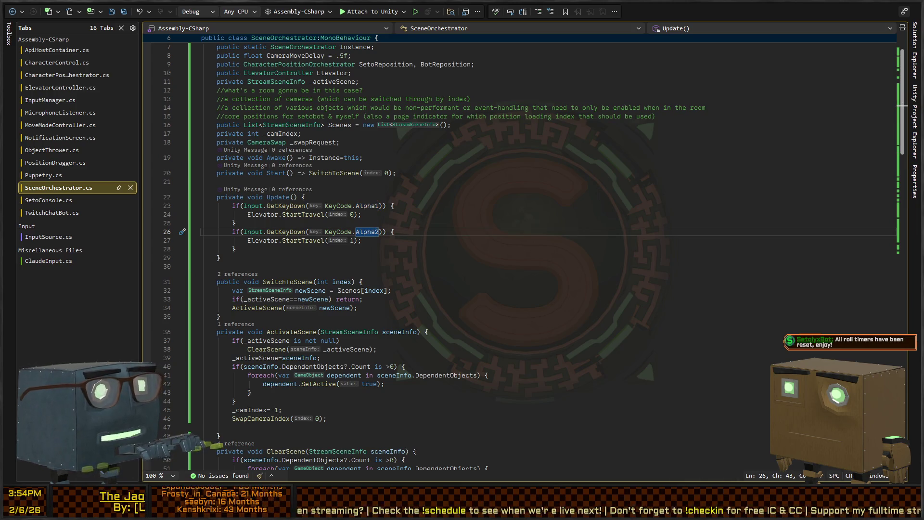
{"action": "key", "text": "alt+Tab"}
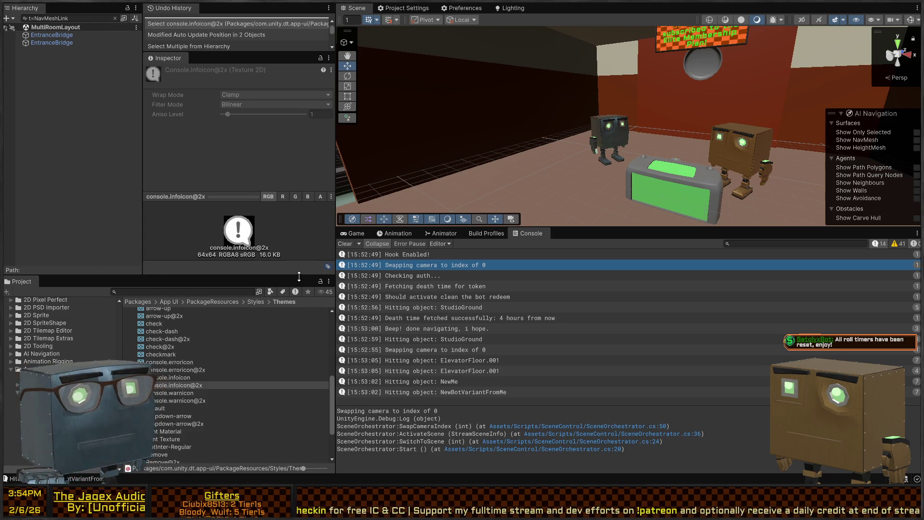
Test the number keys in play mode, hitting NullReferenceExceptions, then stop and clear the hierarchy filter
{"action": "key", "text": "ctrl+p"}
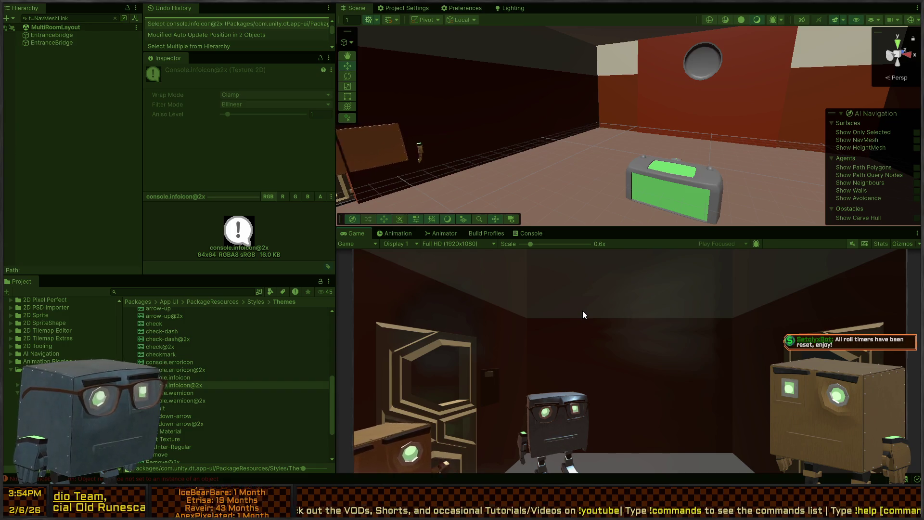
{"action": "key", "text": "ctrl+p"}
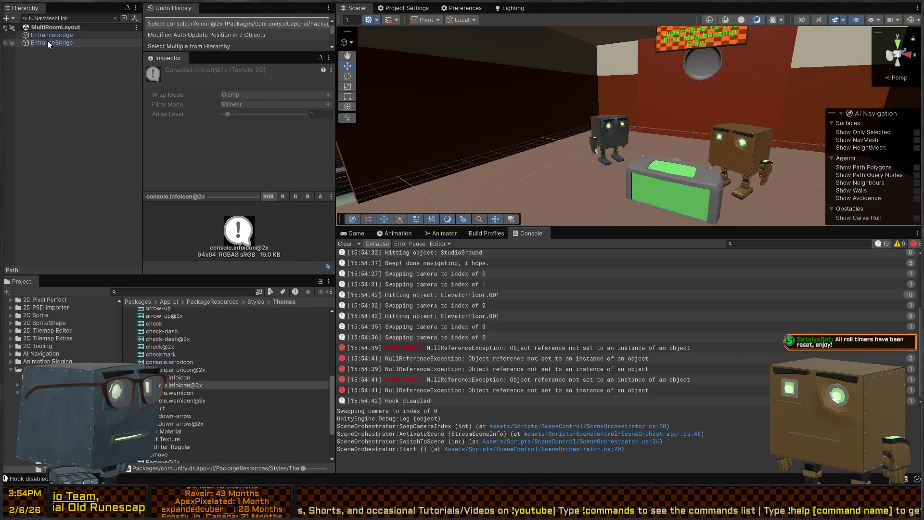
{"action": "left_click", "coordinate": [115, 19]}
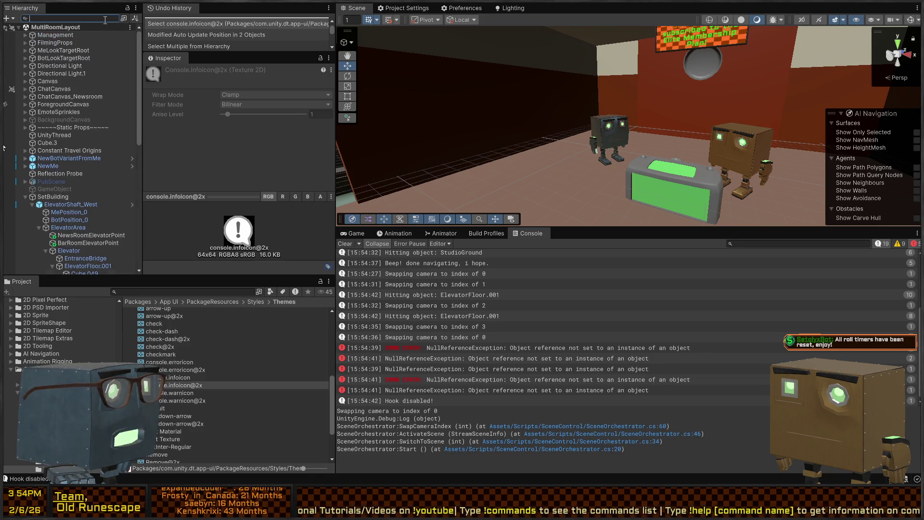
Inspect the ElevatorShaft_West, ElevatorArea and Management objects in the Hierarchy
{"action": "left_click", "coordinate": [60, 203]}
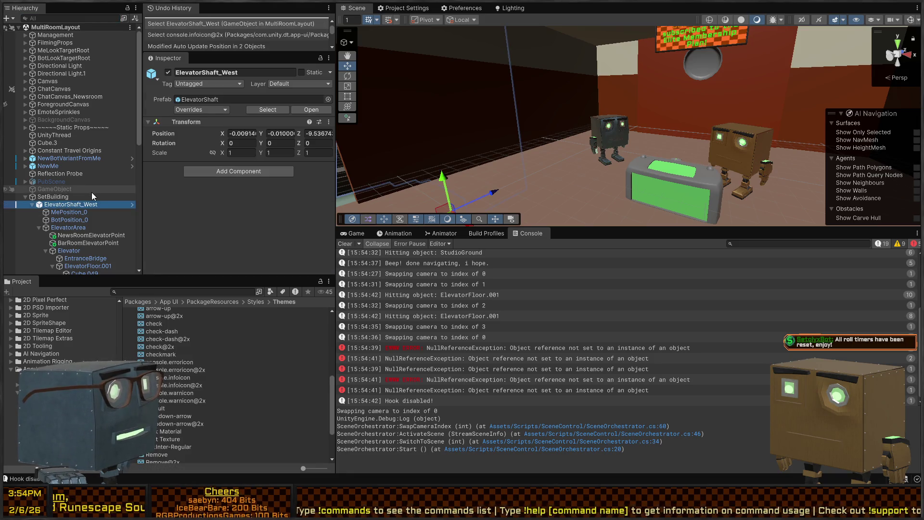
{"action": "left_click", "coordinate": [84, 226]}
{"action": "scroll", "coordinate": [125, 173], "scroll_direction": "down", "scroll_amount": 3}
{"action": "scroll", "coordinate": [125, 173], "scroll_direction": "up", "scroll_amount": 3}
{"action": "left_click", "coordinate": [54, 37]}
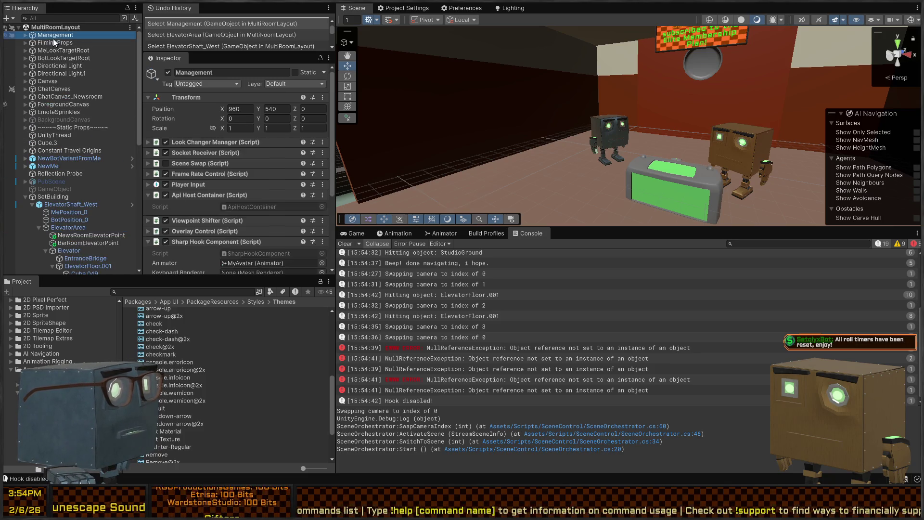
{"action": "scroll", "coordinate": [220, 121], "scroll_direction": "down", "scroll_amount": 5}
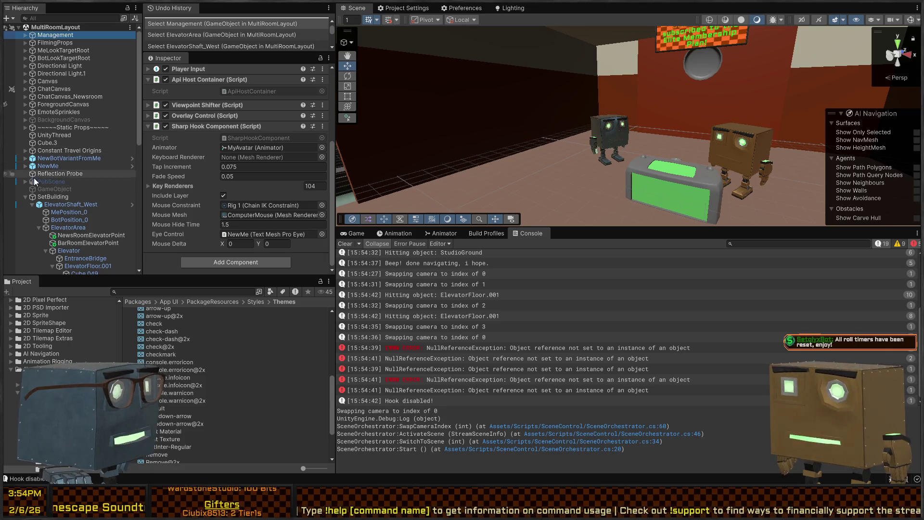
Select SetBuilding and bring up its Scene Orchestrator's empty Elevator field
{"action": "left_click", "coordinate": [56, 197]}
{"action": "scroll", "coordinate": [221, 186], "scroll_direction": "down", "scroll_amount": 5}
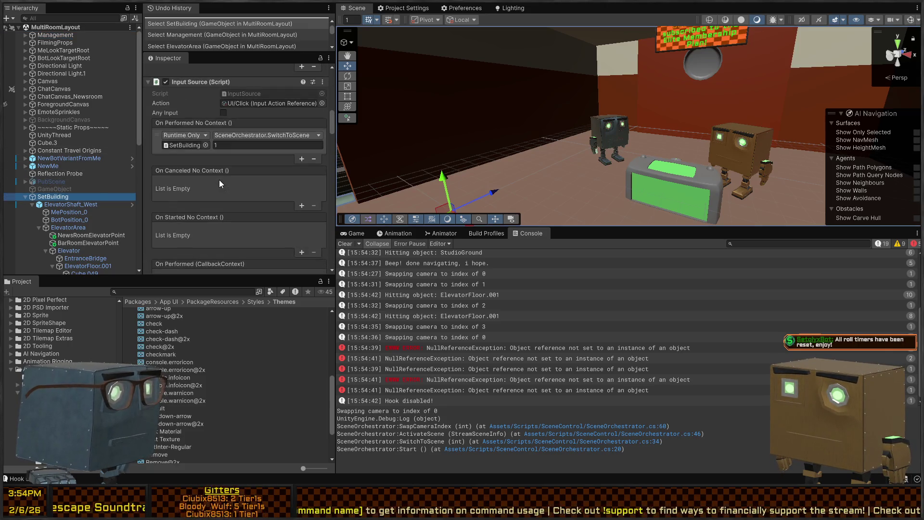
{"action": "scroll", "coordinate": [218, 174], "scroll_direction": "down", "scroll_amount": 6}
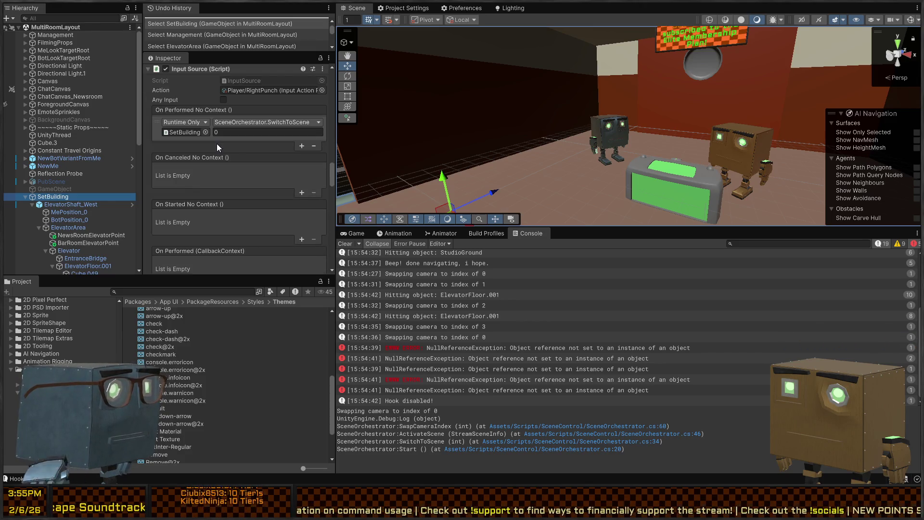
{"action": "scroll", "coordinate": [190, 165], "scroll_direction": "down", "scroll_amount": 8}
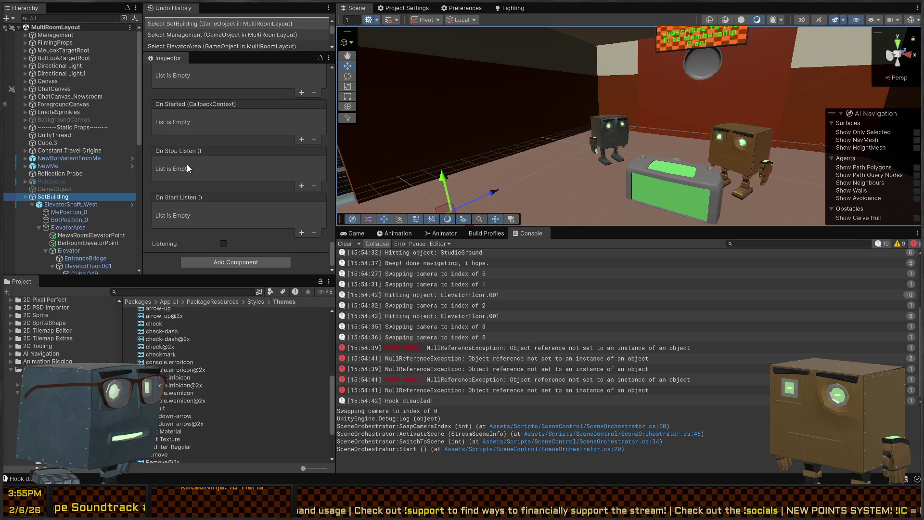
{"action": "scroll", "coordinate": [225, 177], "scroll_direction": "up", "scroll_amount": 10}
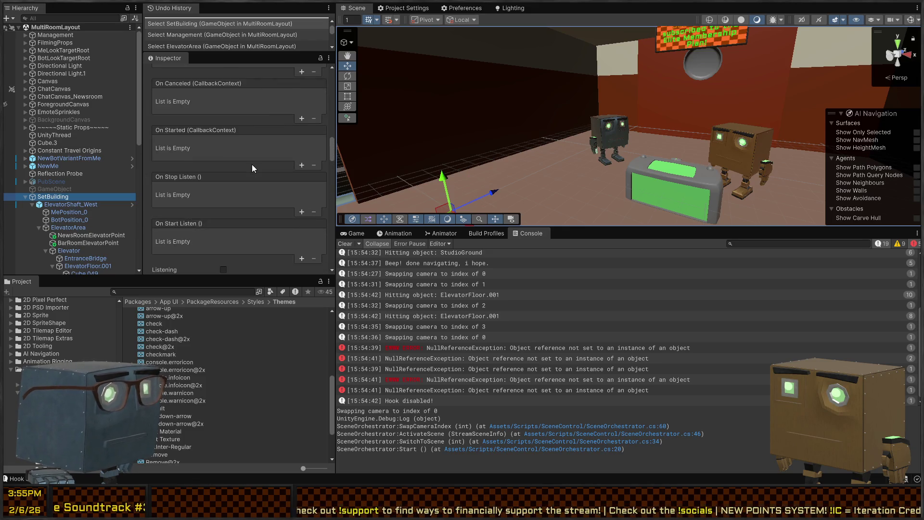
{"action": "scroll", "coordinate": [253, 164], "scroll_direction": "up", "scroll_amount": 8}
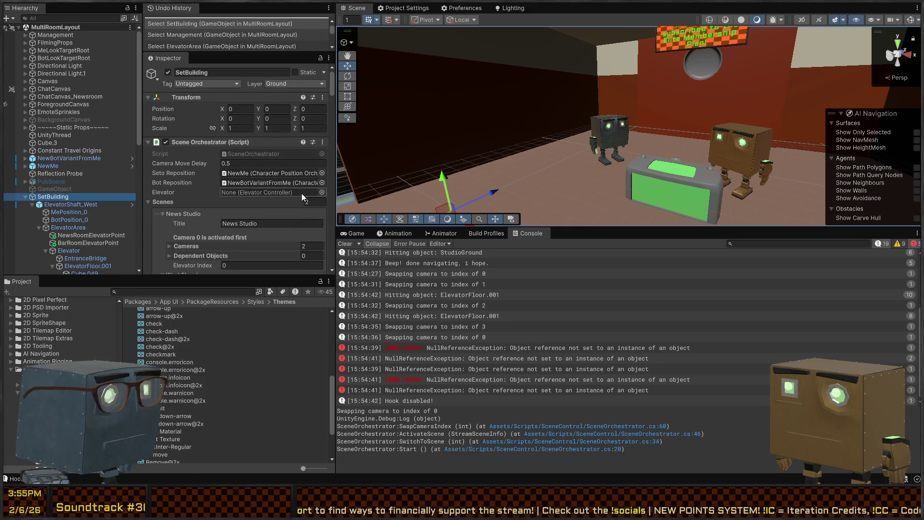
{"action": "left_click", "coordinate": [322, 197]}
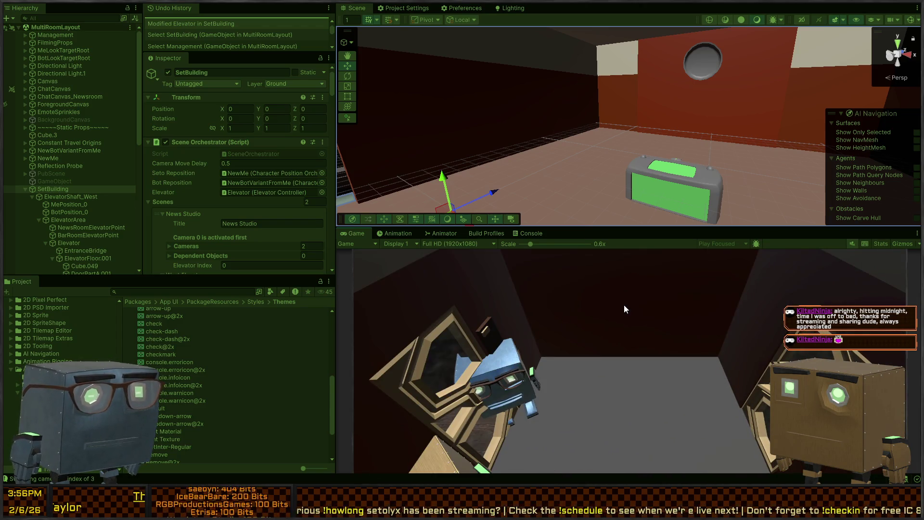
Stop play mode with Ctrl+P after the elevator camera-swap test
{"action": "key", "text": "ctrl+p"}
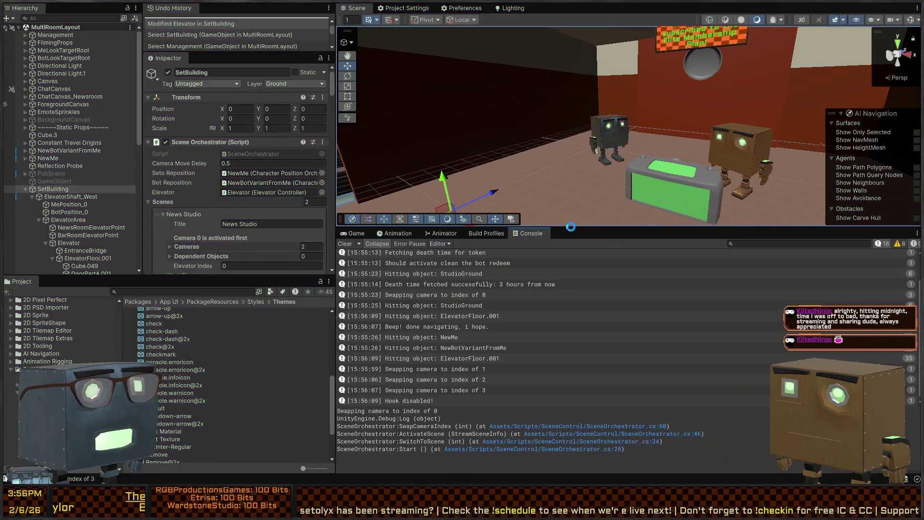